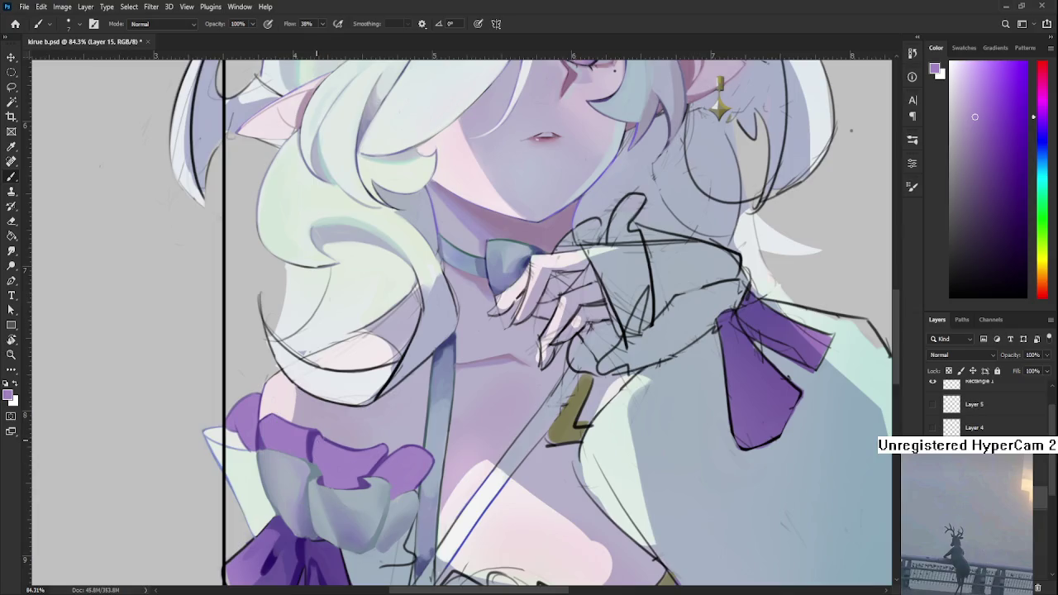
Step: Sample a purple from several spots on the left sleeve's ruffled cuff, then pan to show more of it
alt+click(321, 441)
alt+click(321, 430)
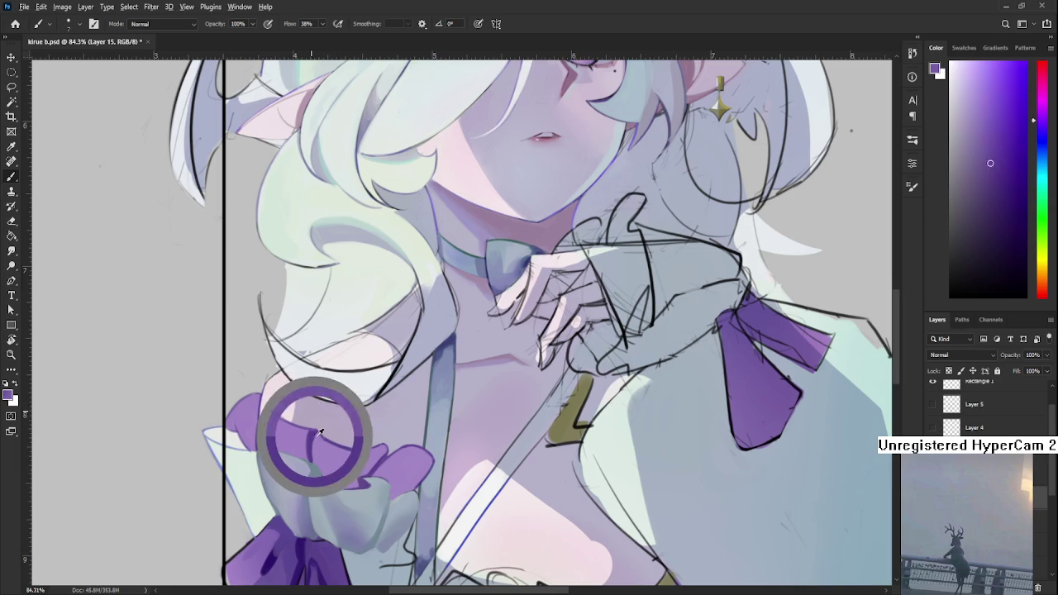
alt+click(323, 441)
alt+click(330, 442)
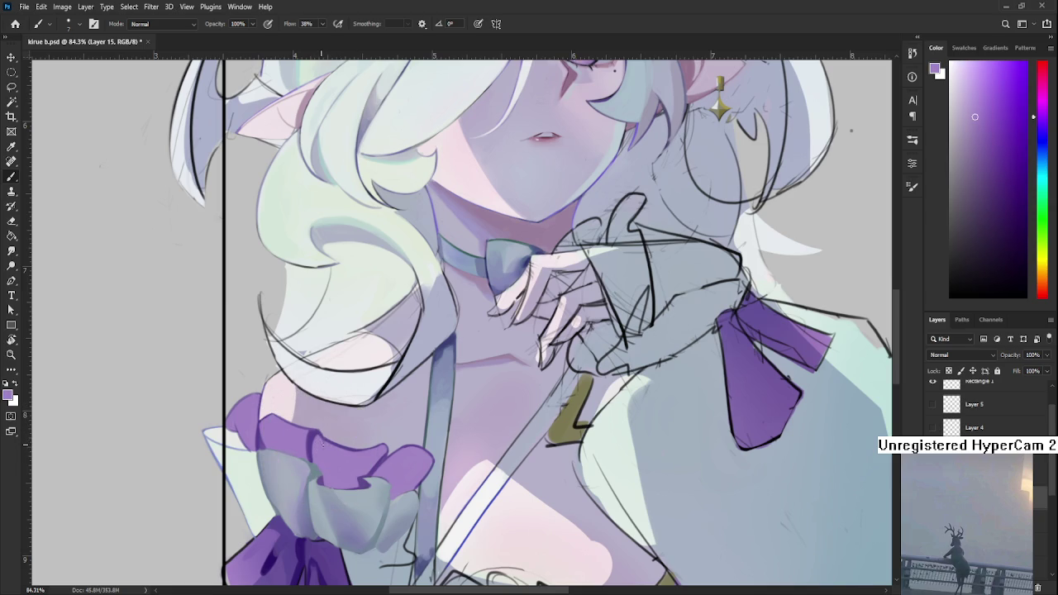
alt+click(320, 433)
alt+click(324, 443)
drag(319, 473, 330, 447)
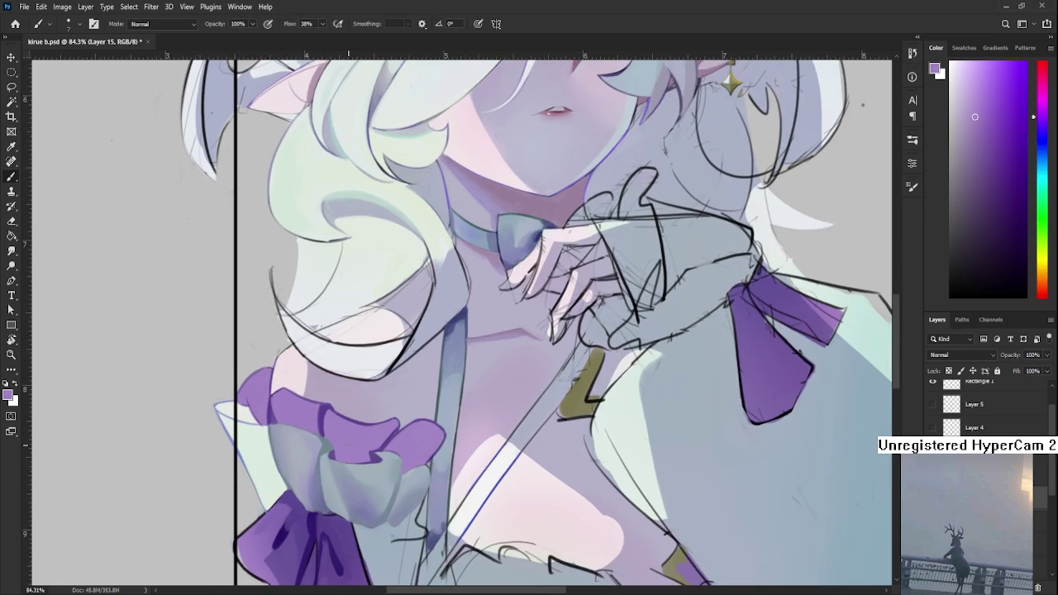
Step: Zoom in on the ruffle and paint a darker purple stroke over its edge
scroll(347, 446, down, 2)
scroll(348, 446, down, 2)
scroll(348, 446, down, 3)
scroll(360, 382, up, 4)
scroll(360, 382, up, 4)
mouse_move(427, 390)
mouse_down()
mouse_move(406, 415)
mouse_move(368, 417)
mouse_move(415, 451)
mouse_move(374, 436)
mouse_move(382, 455)
mouse_move(409, 465)
mouse_up()
key(e)
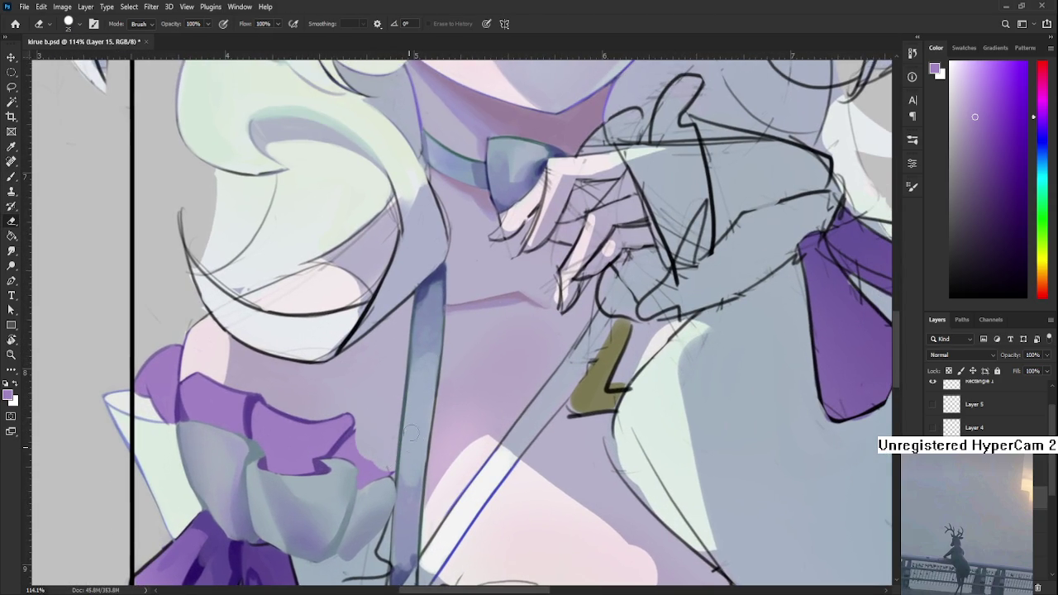
key(b)
alt+click(332, 426)
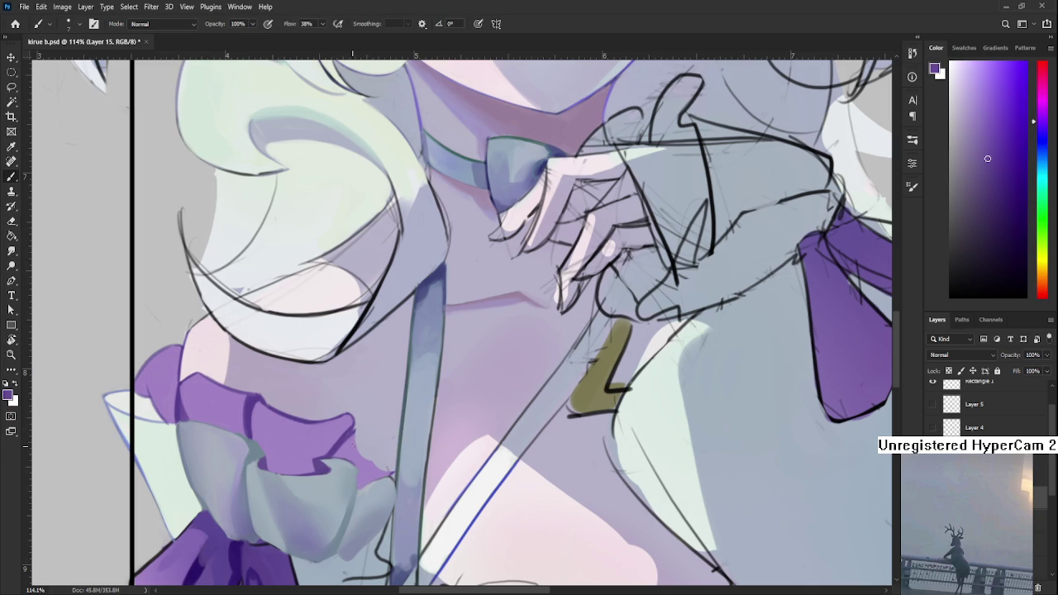
mouse_move(358, 460)
mouse_down()
mouse_move(386, 440)
mouse_move(376, 414)
mouse_move(357, 434)
mouse_up()
Step: Erase a notch between the ruffle's lobes and trim its lower-right edge
key(e)
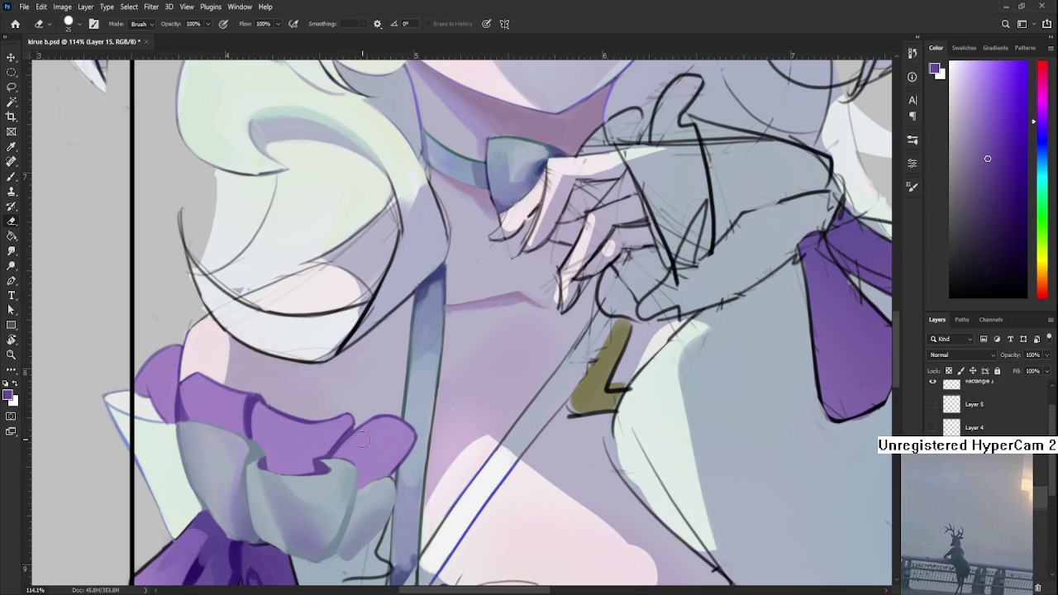
mouse_move(369, 419)
mouse_down()
mouse_move(360, 474)
mouse_move(423, 410)
mouse_up()
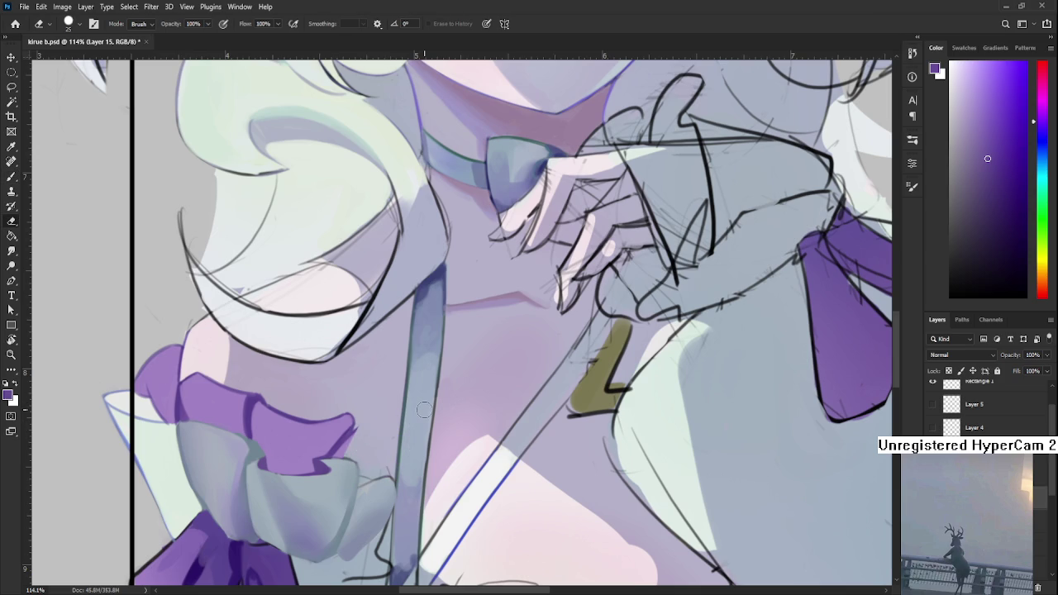
mouse_move(354, 430)
mouse_down()
mouse_move(364, 429)
mouse_move(340, 465)
mouse_up()
Step: Try thin purple lines above and beside the ruffle tip, then undo them
key(b)
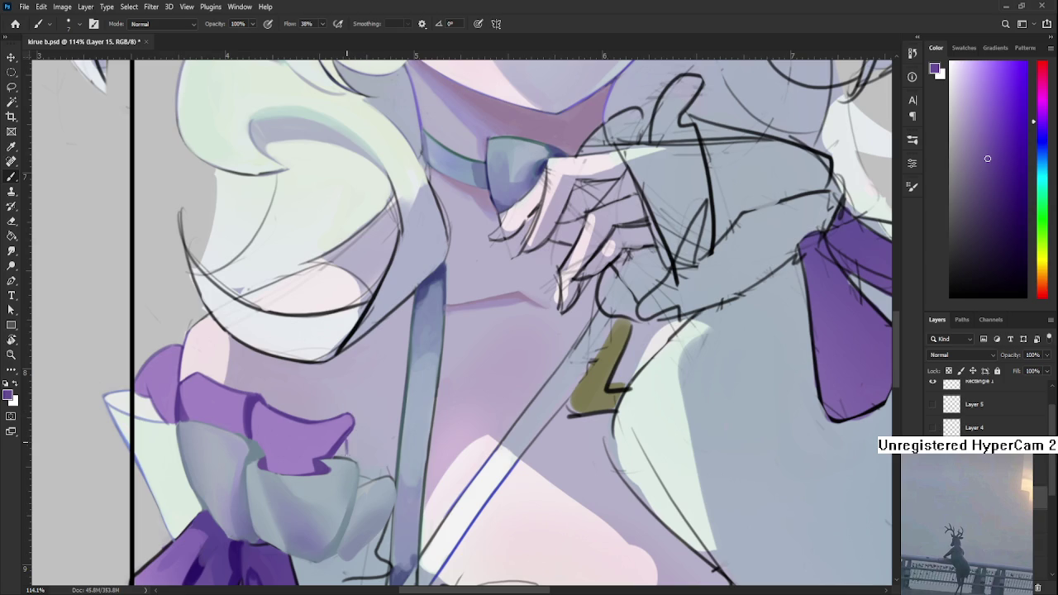
drag(345, 404, 379, 406)
drag(397, 413, 385, 478)
drag(402, 421, 422, 420)
key(ctrl+z)
key(ctrl+shift+z)
key(ctrl+z)
key(ctrl+z)
Step: Redraw a thin purple line from the ruffle tip toward the blue strap
drag(339, 405, 395, 417)
drag(399, 421, 390, 463)
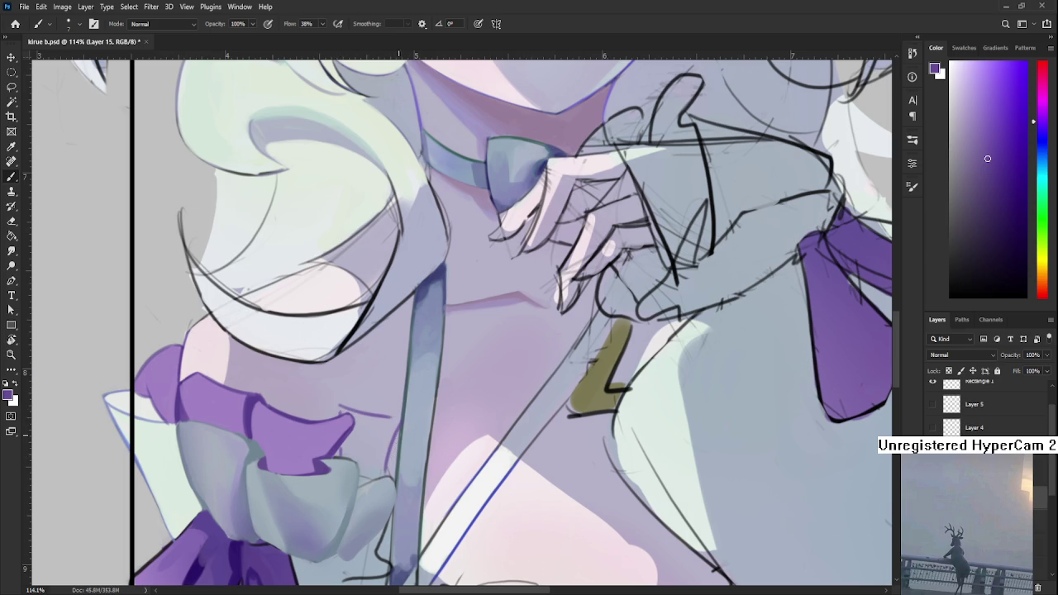
drag(395, 417, 371, 476)
key(ctrl+z)
key(ctrl+z)
key(ctrl+z)
mouse_move(355, 425)
mouse_down()
mouse_move(402, 430)
mouse_move(379, 476)
mouse_up()
key(ctrl+z)
key(ctrl+z)
mouse_move(355, 423)
mouse_down()
mouse_move(407, 416)
mouse_move(388, 458)
mouse_up()
key(ctrl+z)
key(ctrl+z)
drag(403, 422, 381, 469)
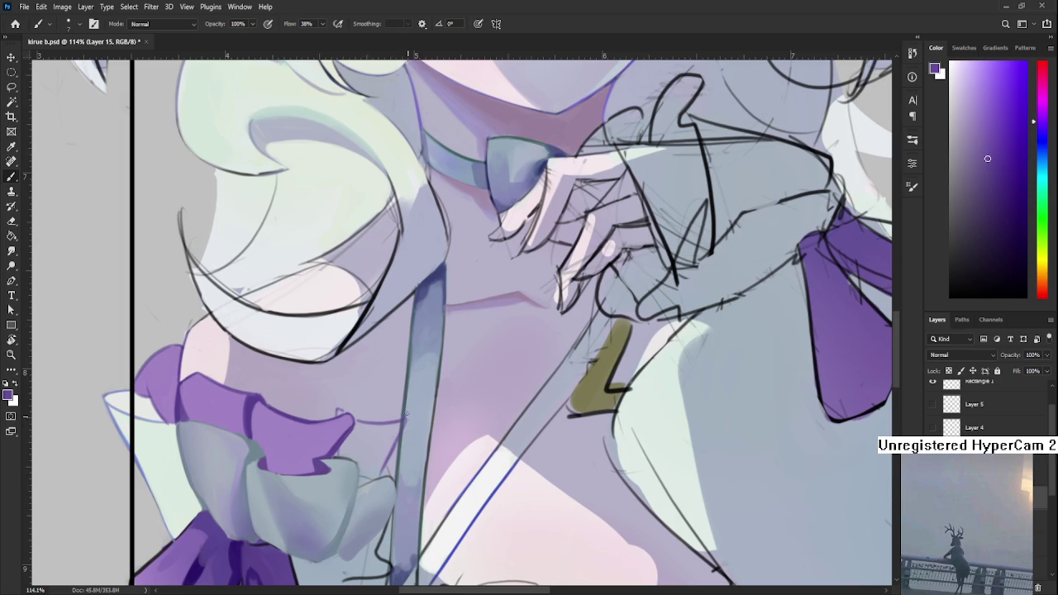
mouse_move(407, 417)
mouse_down()
mouse_move(427, 419)
mouse_move(382, 478)
mouse_up()
key(ctrl+z)
scroll(433, 413, down, 3)
Step: At about 94% zoom, sample the cuff's purple and shade the upper frill and right side darker
scroll(433, 413, down, 2)
scroll(430, 409, up, 2)
scroll(427, 405, up, 2)
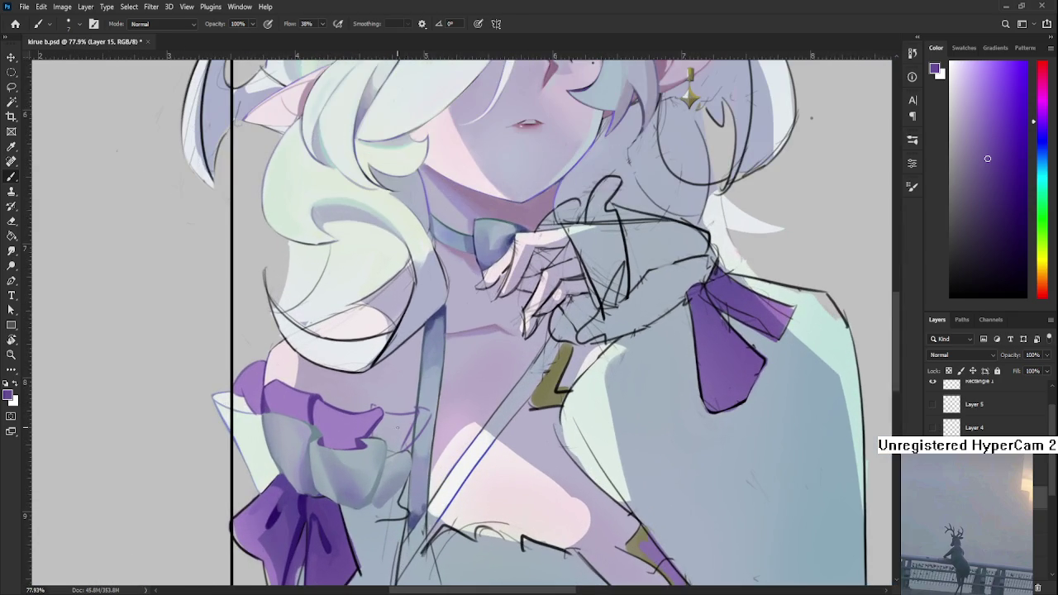
scroll(390, 435, up, 2)
drag(365, 452, 369, 464)
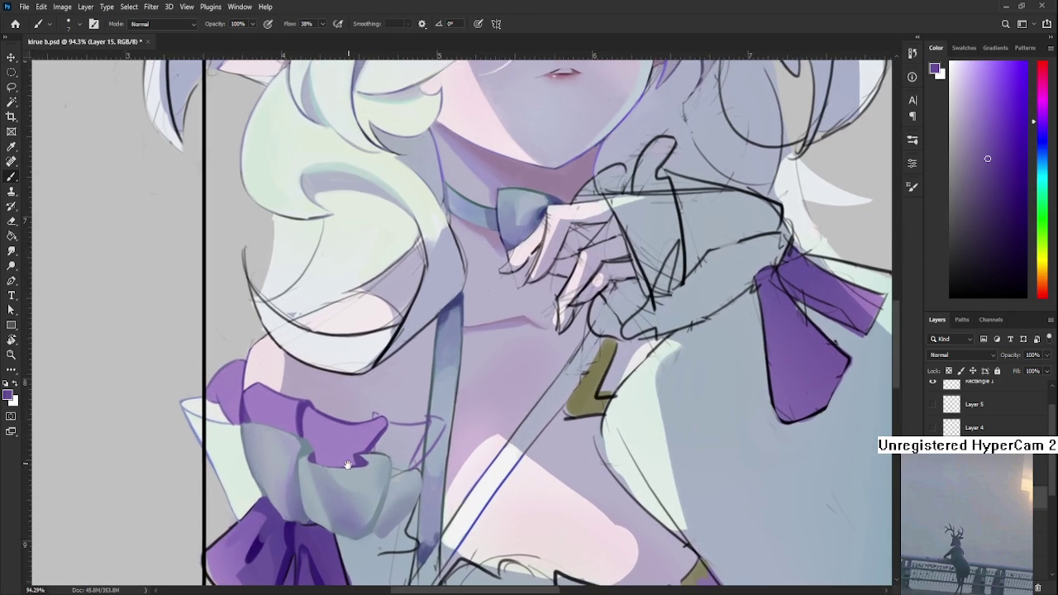
alt+click(338, 434)
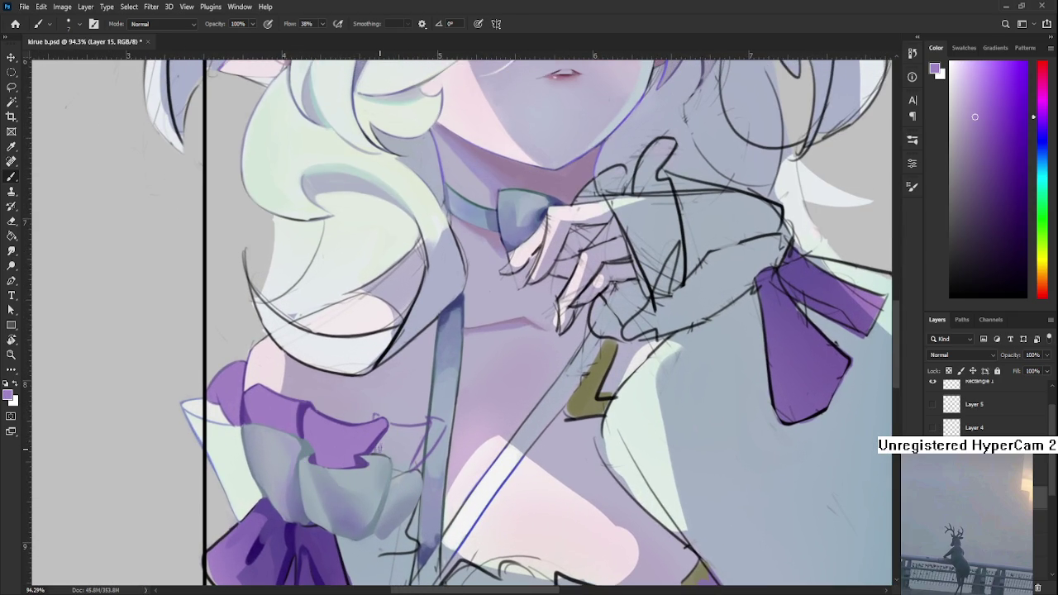
drag(377, 447, 393, 451)
mouse_move(397, 466)
mouse_down()
mouse_move(418, 438)
mouse_move(392, 446)
mouse_move(410, 430)
mouse_move(405, 443)
mouse_up()
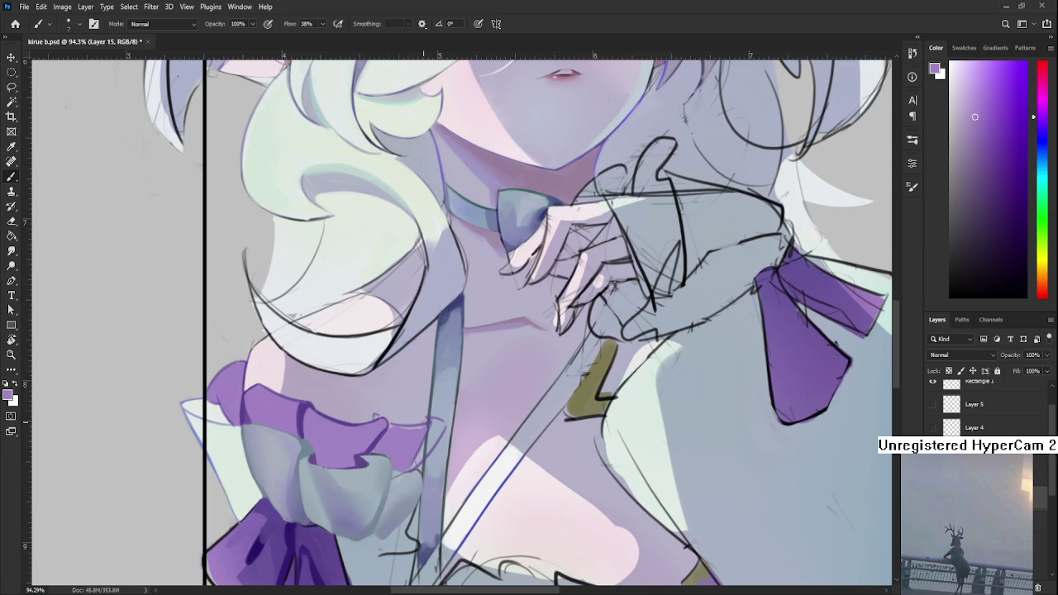
key(r)
drag(423, 372, 362, 456)
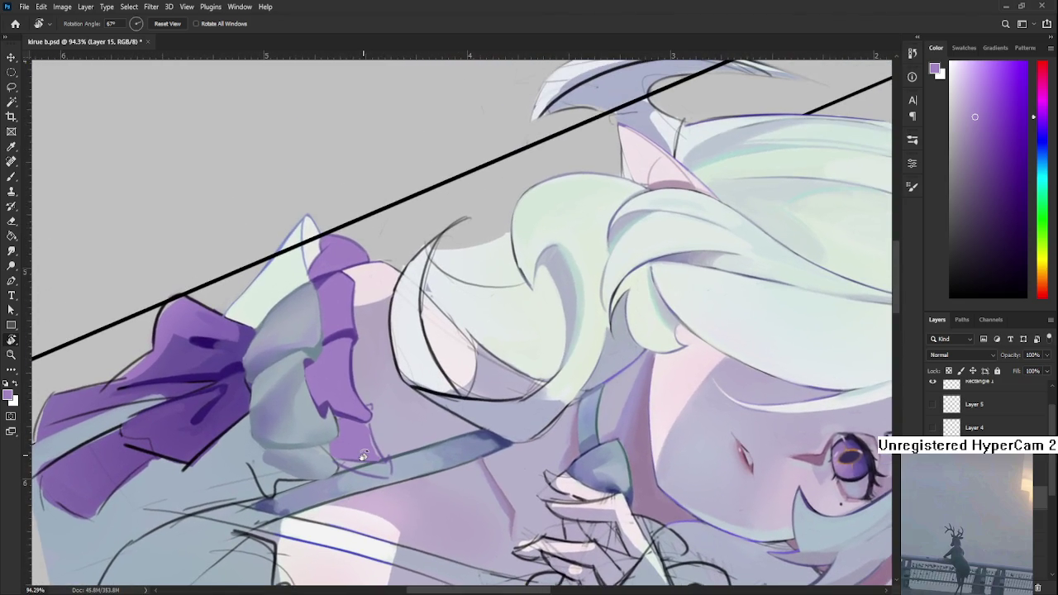
Step: Paint the ruffle further upward and outline its right edge in darker purple
scroll(361, 456, up, 3)
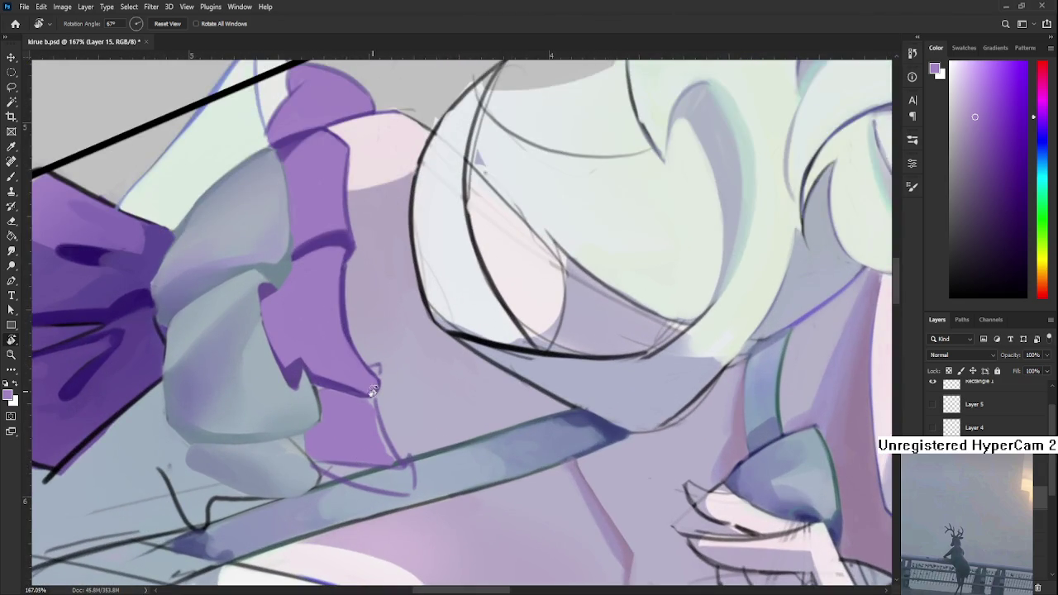
scroll(360, 457, up, 2)
key(b)
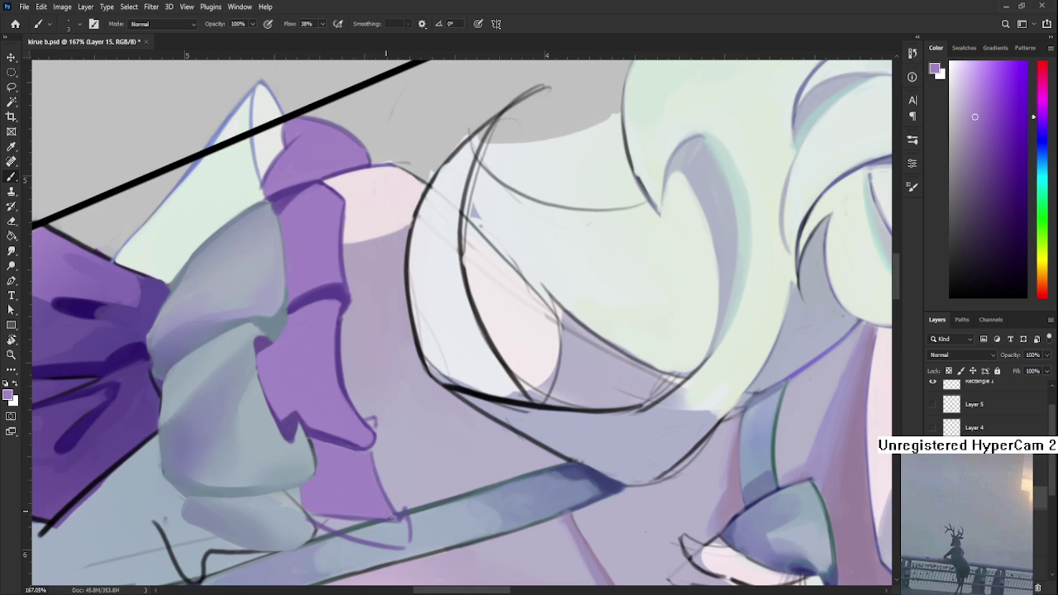
drag(366, 496, 369, 467)
alt+click(338, 433)
drag(375, 443, 381, 484)
key(ctrl+z)
key(ctrl+z)
key(ctrl+z)
key(ctrl+z)
key(ctrl+z)
key(ctrl+z)
key(ctrl+z)
key(ctrl+z)
key(ctrl+z)
key(ctrl+z)
key(ctrl+z)
key(ctrl+shift+z)
Step: Rotate the view to about 36° and pick a lighter purple from the canvas
key(r)
drag(393, 475, 464, 405)
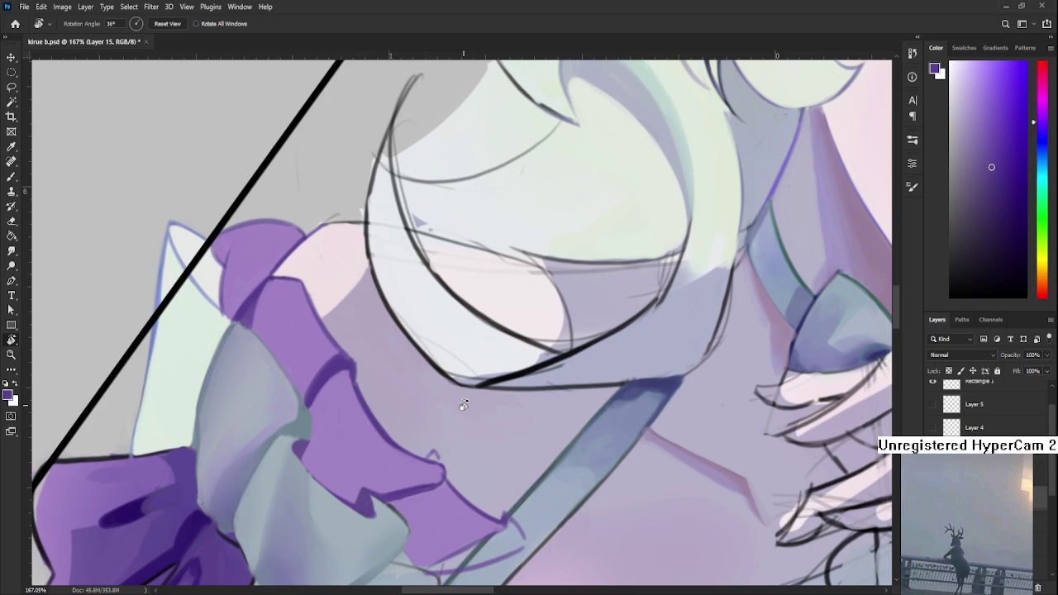
scroll(464, 405, down, 1)
scroll(460, 401, down, 1)
scroll(457, 399, up, 1)
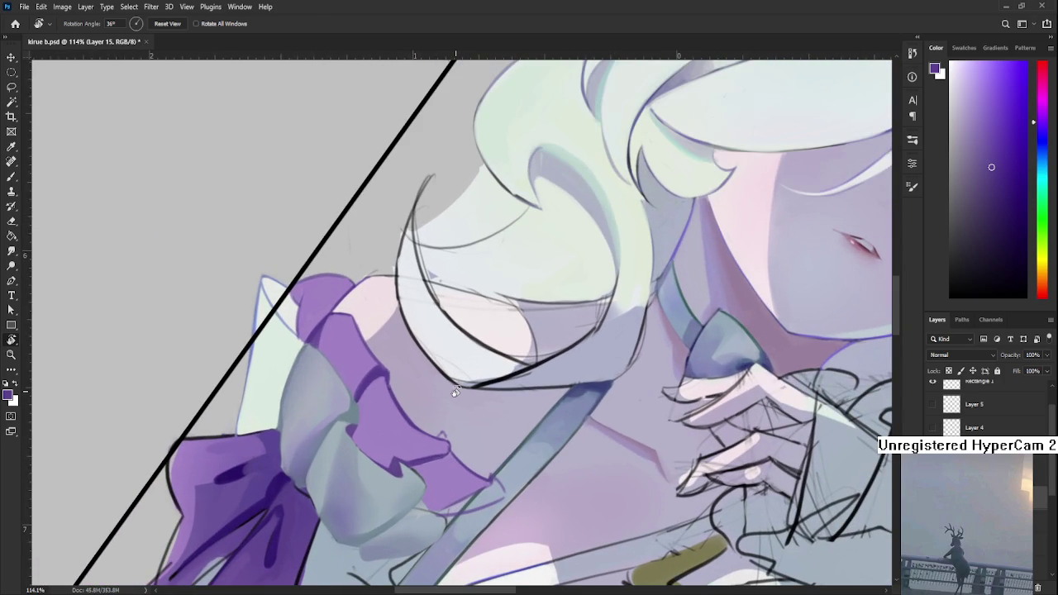
scroll(450, 394, up, 2)
scroll(447, 401, up, 1)
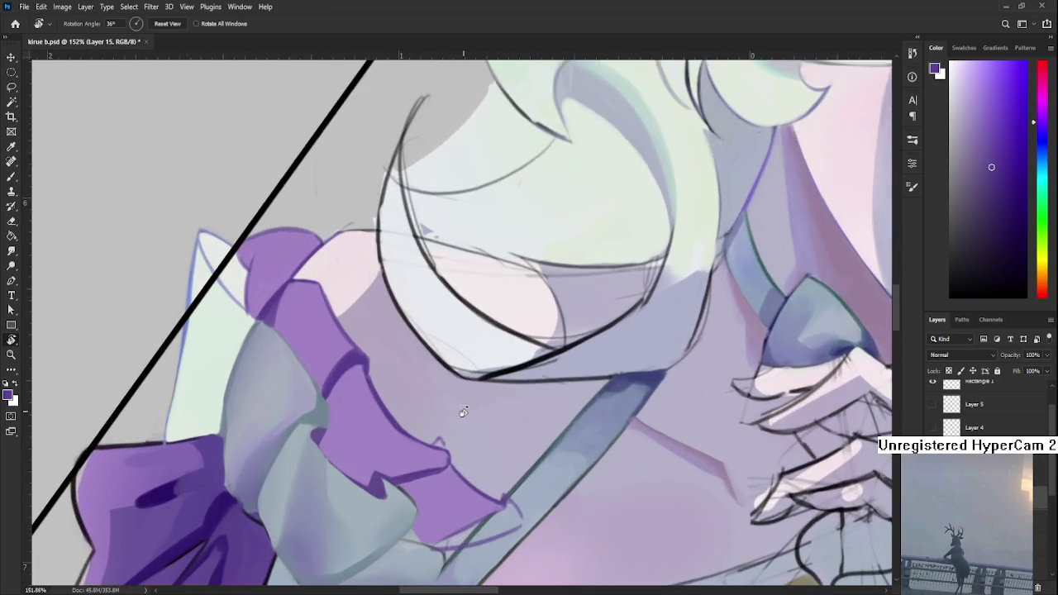
scroll(450, 409, up, 2)
key(b)
alt+click(438, 494)
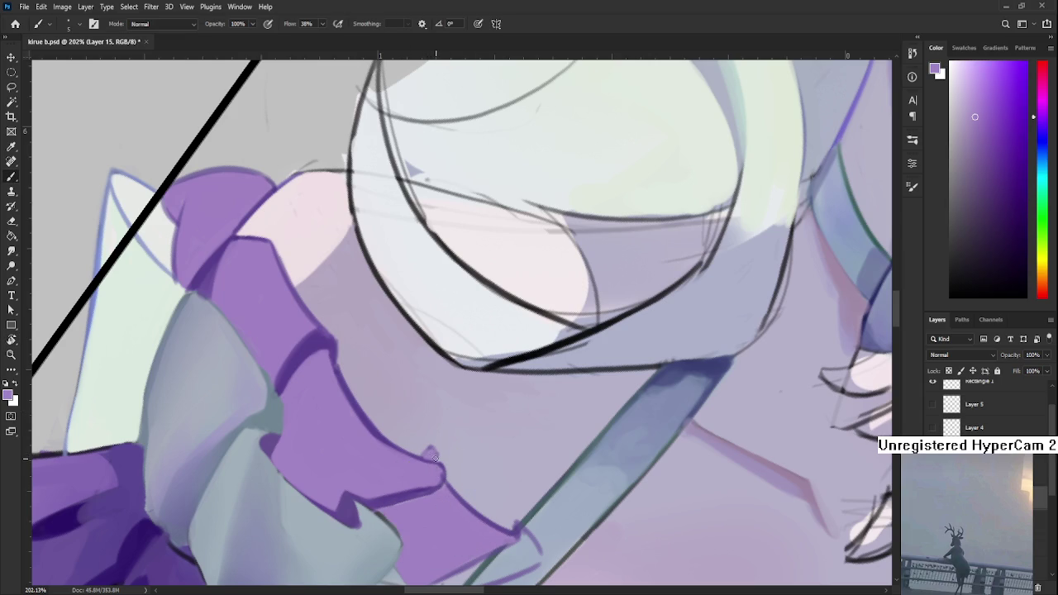
Step: Sample a darker ruffle purple, switch between eraser and brush, and rotate the view upright
key(e)
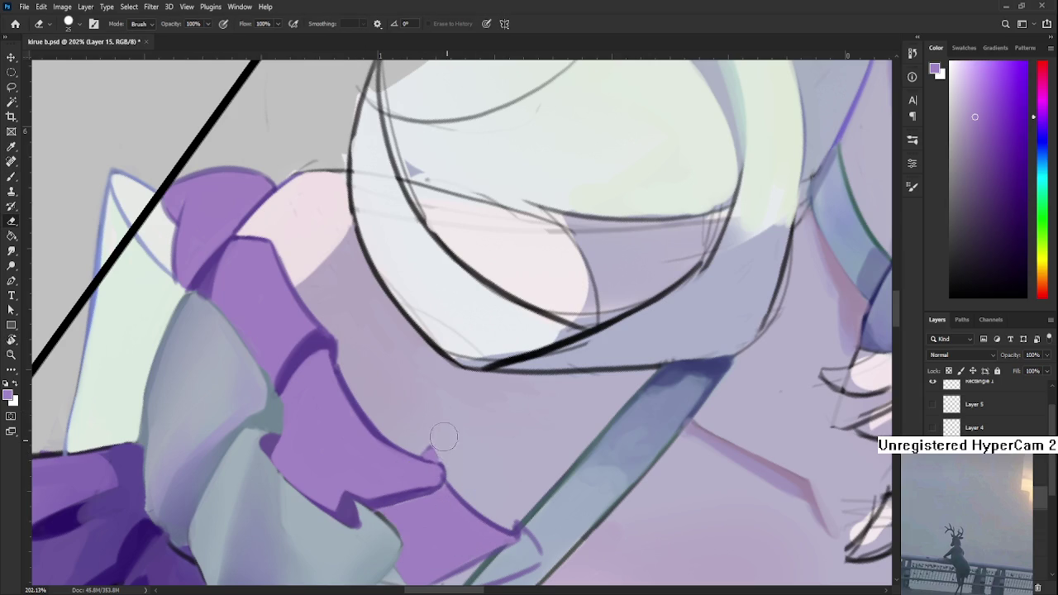
key(b)
alt+click(436, 471)
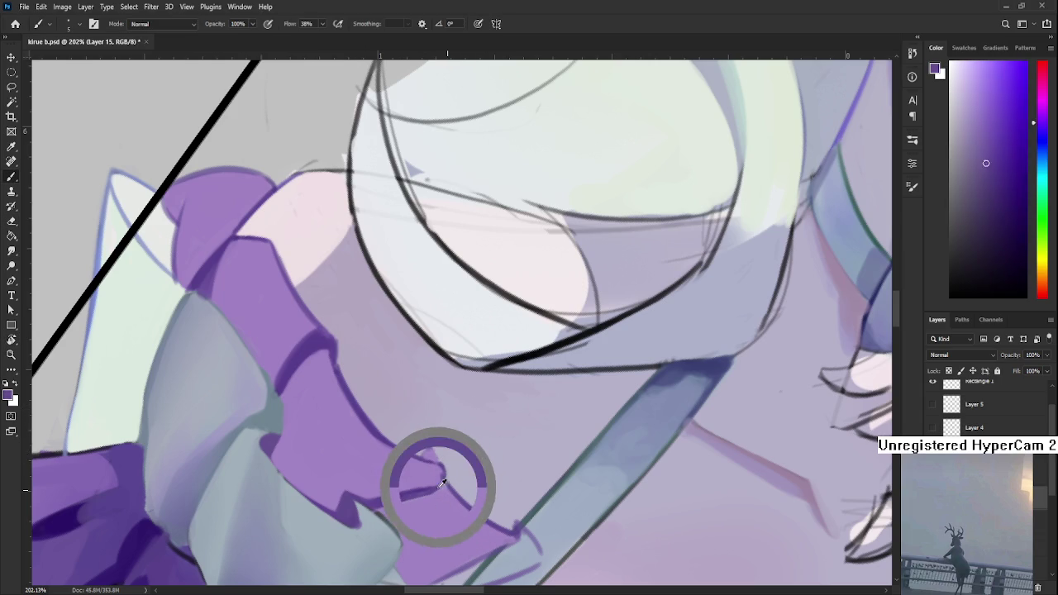
key(e)
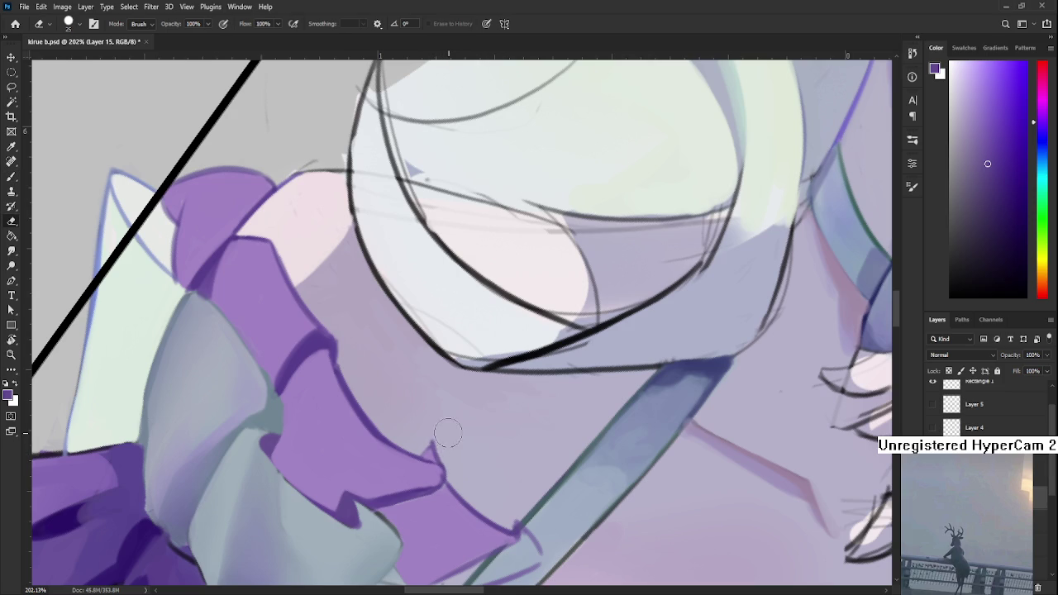
key(b)
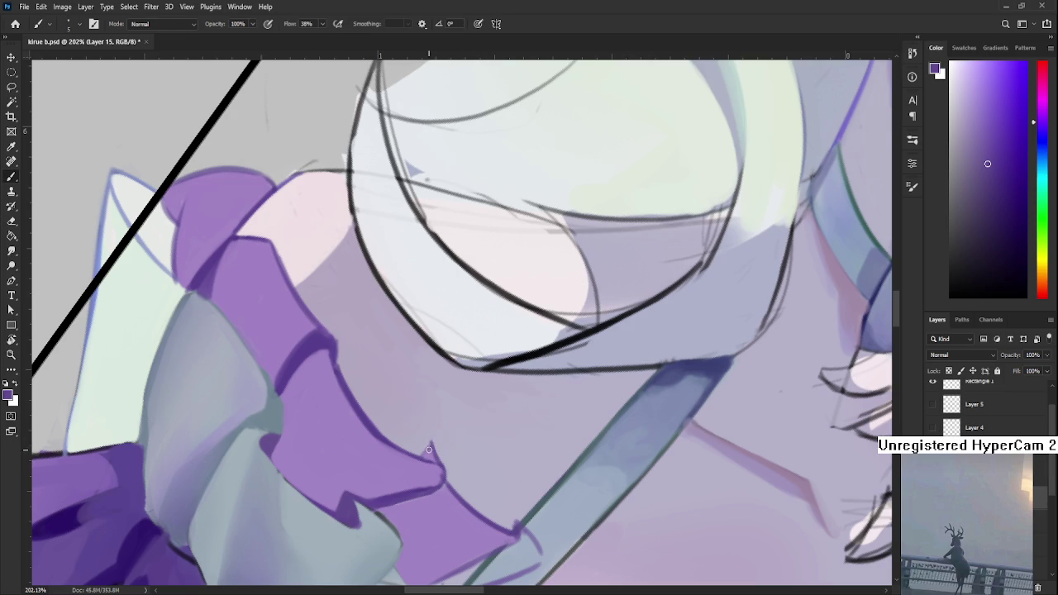
key(e)
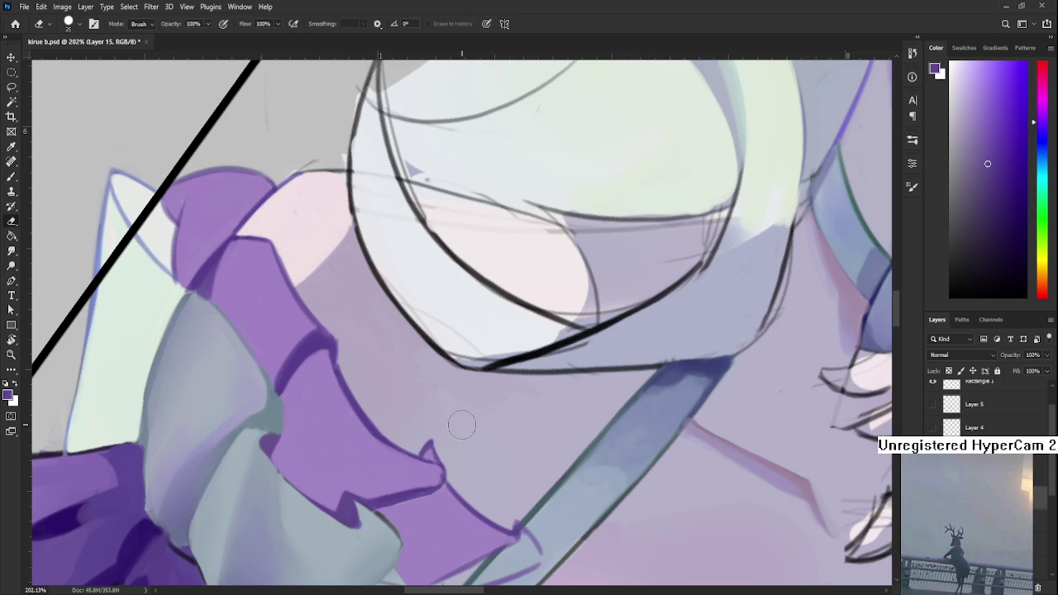
scroll(461, 425, down, 10)
mouse_move(561, 397)
mouse_down()
mouse_move(601, 446)
mouse_move(560, 405)
mouse_up()
scroll(560, 405, up, 1)
scroll(558, 405, up, 3)
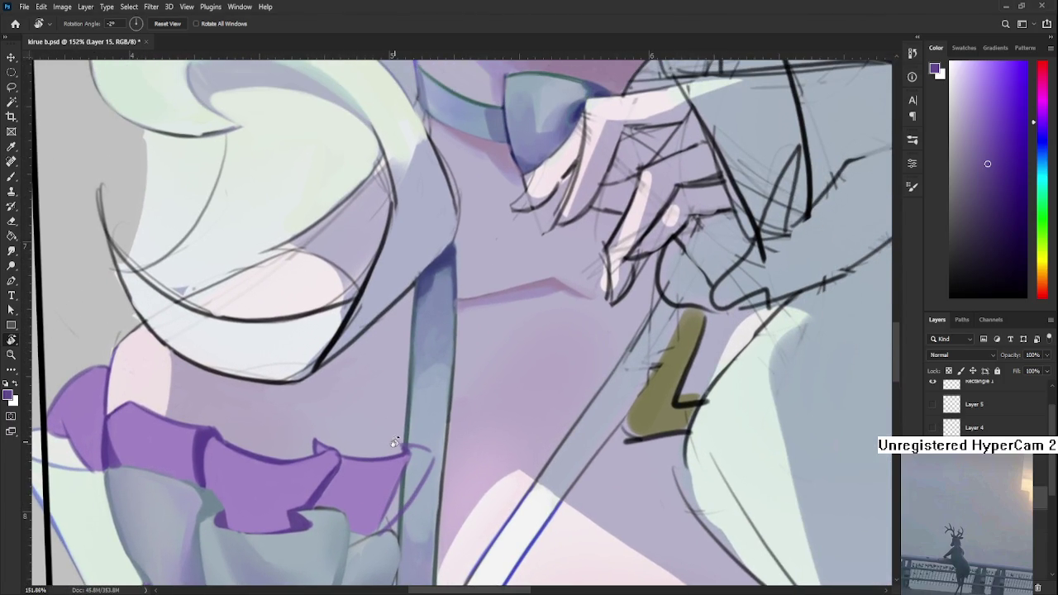
Step: Paint light purple along the frill's right edge and extend its top-right tip
key(b)
alt+click(200, 441)
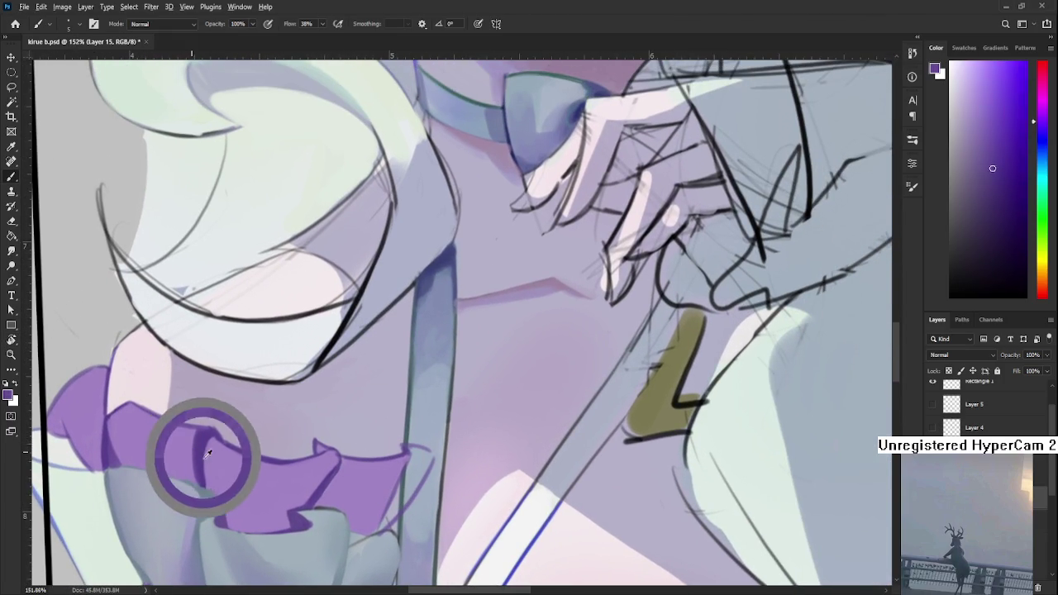
mouse_move(407, 467)
mouse_down()
mouse_move(372, 409)
mouse_move(358, 444)
mouse_up()
alt+click(372, 401)
drag(373, 409, 343, 479)
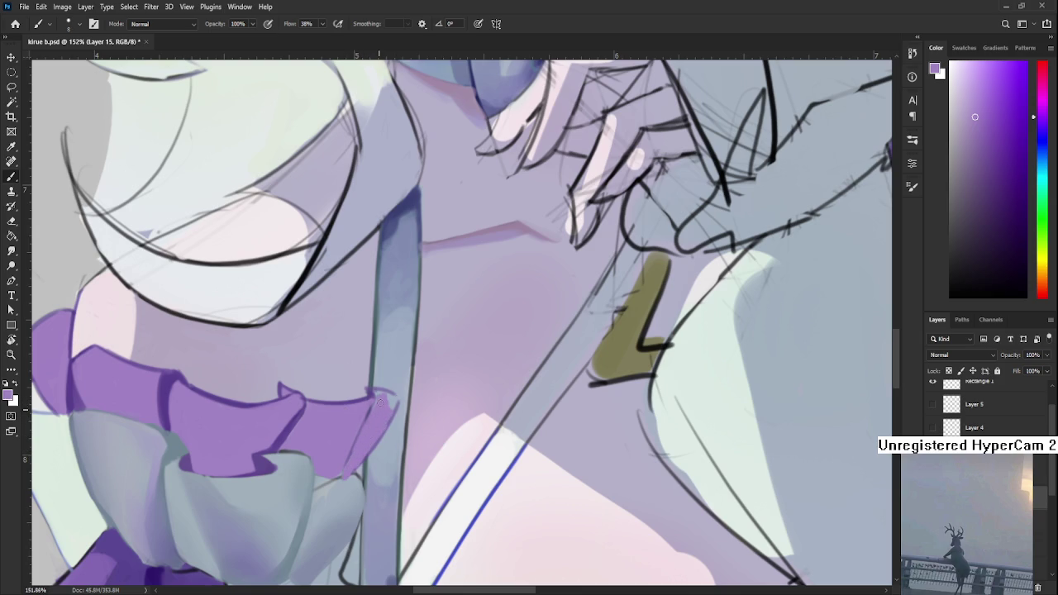
mouse_move(385, 395)
mouse_down()
mouse_move(390, 403)
mouse_move(286, 433)
mouse_up()
Step: Try darker outline strokes down the frill's edge, then undo them
drag(372, 406, 339, 483)
drag(370, 405, 345, 462)
key(ctrl+z)
key(ctrl+shift+z)
key(ctrl+z)
drag(367, 407, 337, 473)
key(ctrl+z)
Step: Try extending the frill tip toward the strap, undo it, and sample lighter and darker frill purples
alt+click(379, 396)
alt+click(368, 397)
mouse_move(373, 385)
mouse_down()
mouse_move(403, 407)
mouse_move(349, 478)
mouse_up()
key(ctrl+z)
drag(400, 395, 352, 468)
key(ctrl+z)
alt+click(384, 421)
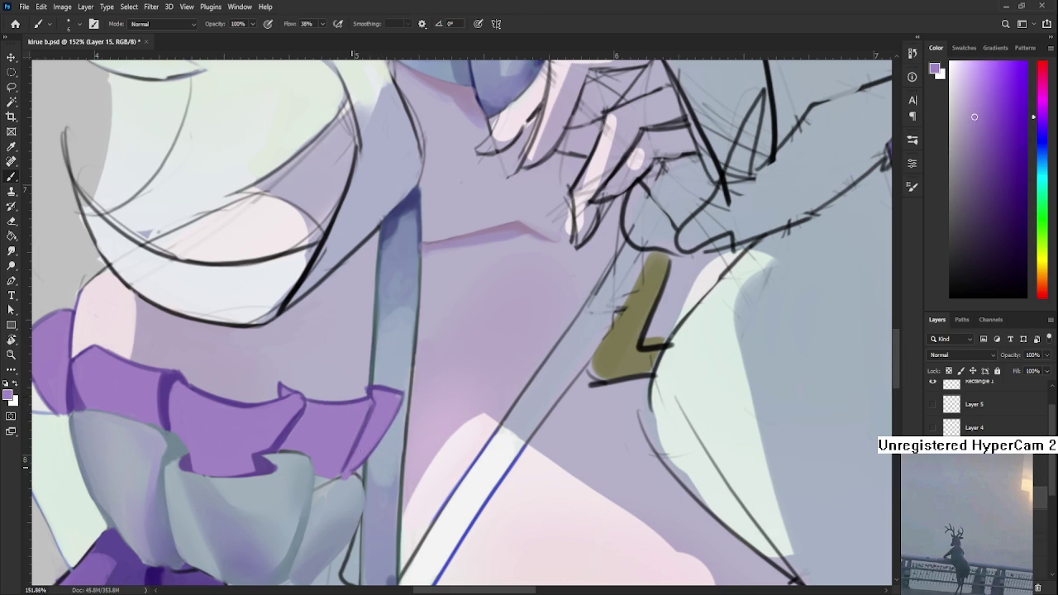
alt+click(366, 437)
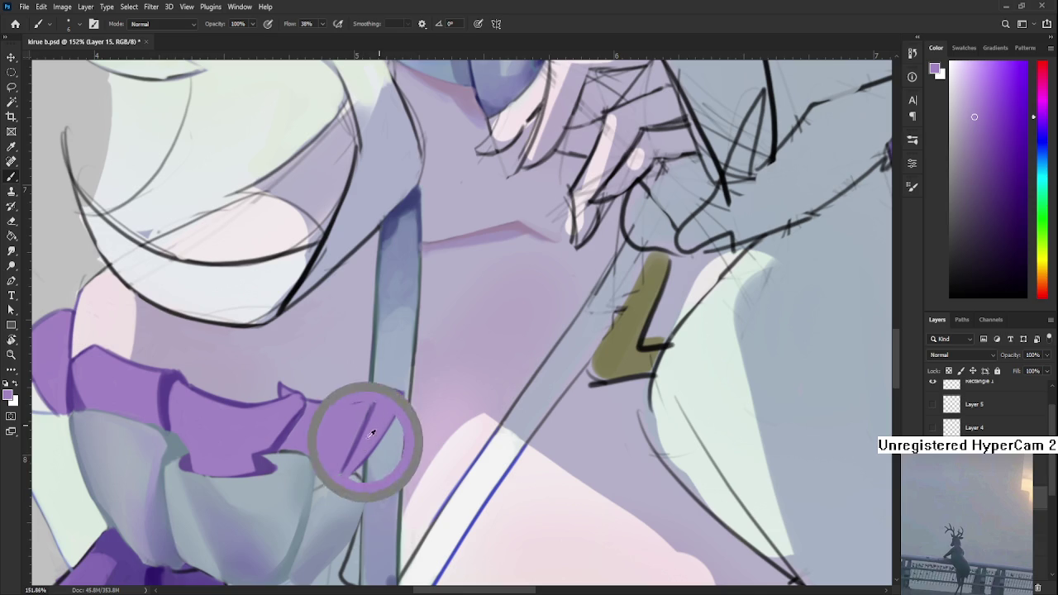
alt+click(395, 395)
alt+click(400, 393)
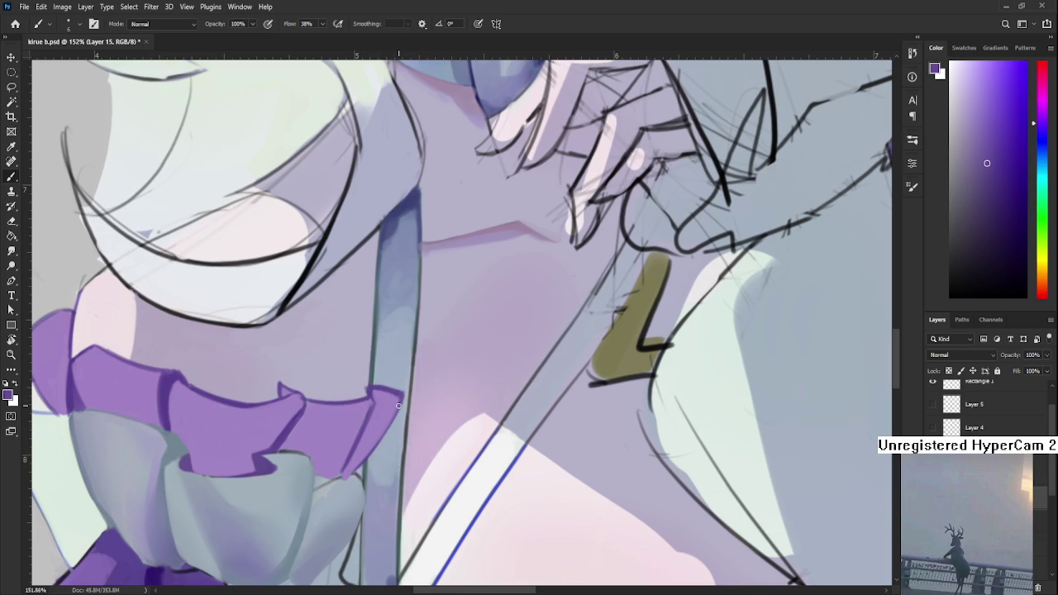
Step: Paint a darker purple stroke along the ruffle edge, rotating the view to 128°
scroll(398, 404, down, 3)
scroll(398, 405, down, 3)
scroll(388, 405, down, 2)
scroll(372, 407, up, 2)
scroll(388, 404, up, 3)
scroll(413, 397, up, 3)
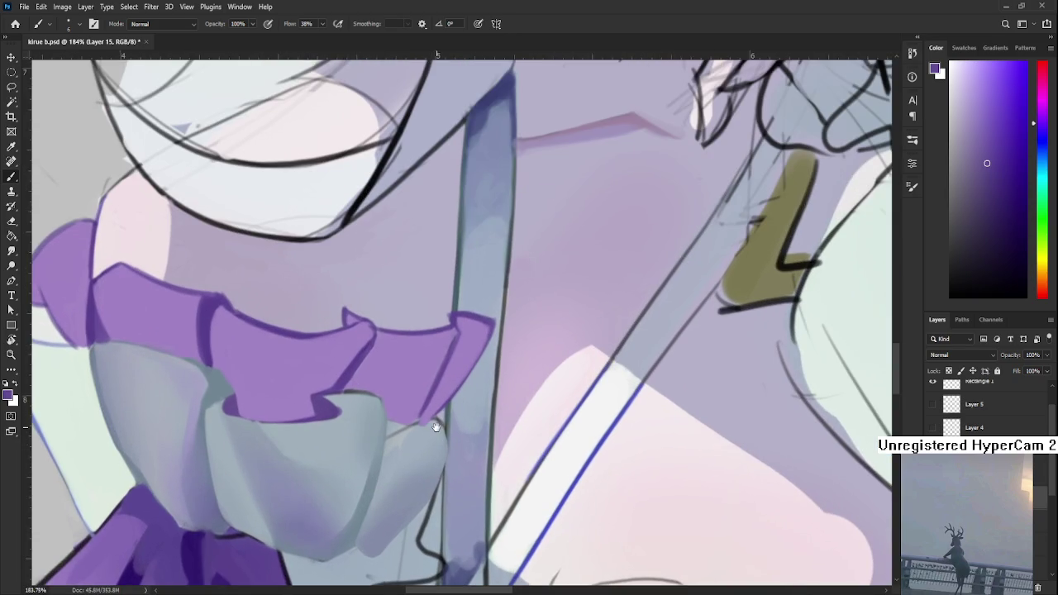
scroll(432, 393, up, 1)
scroll(402, 401, right, 1)
alt+click(348, 408)
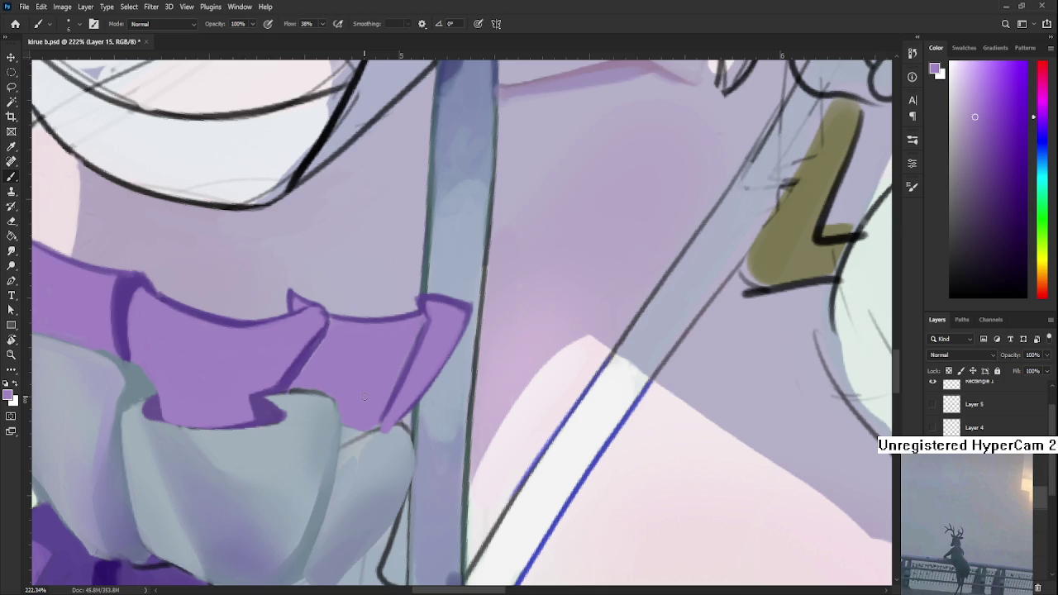
alt+click(346, 413)
mouse_move(362, 432)
mouse_down()
mouse_move(351, 438)
mouse_move(323, 385)
mouse_move(328, 409)
mouse_move(299, 427)
mouse_up()
key(r)
alt+click(326, 420)
key(r)
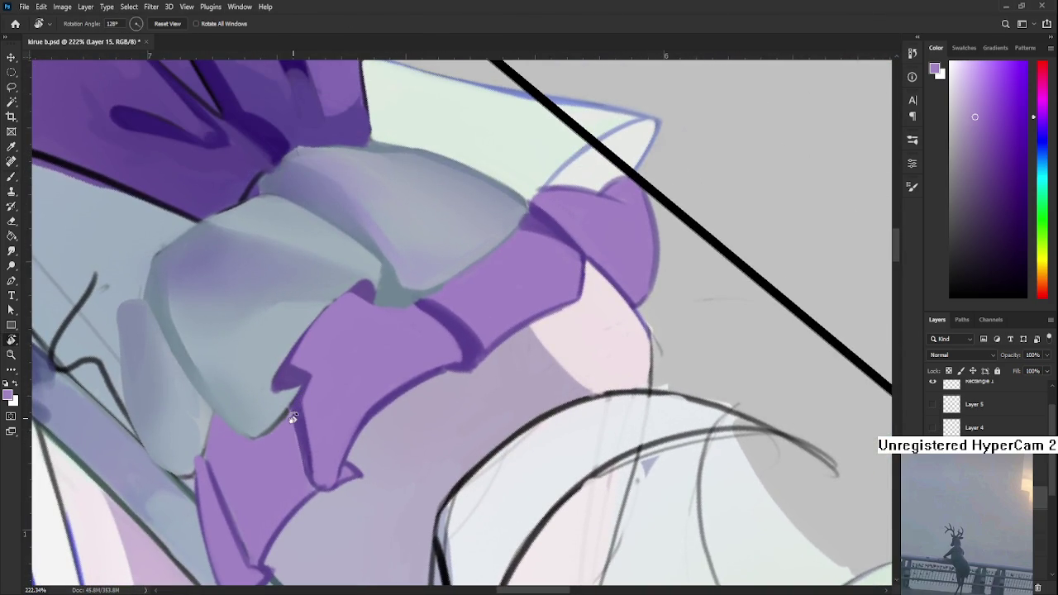
Step: Sample a lighter purple and blend it along the ruffle's dark edge
key(b)
alt+click(299, 418)
alt+click(319, 413)
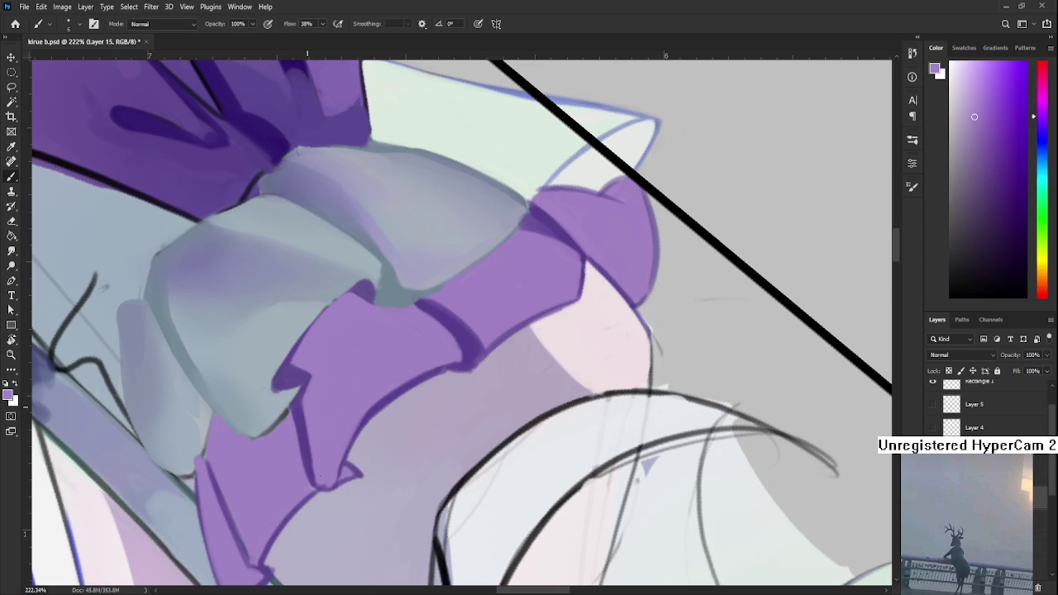
alt+click(319, 414)
mouse_move(307, 410)
mouse_down()
mouse_move(306, 457)
mouse_move(323, 489)
mouse_move(303, 412)
mouse_move(555, 394)
mouse_up()
Step: Rotate the view to 30°, zoom out, and go to the Home screen
key(r)
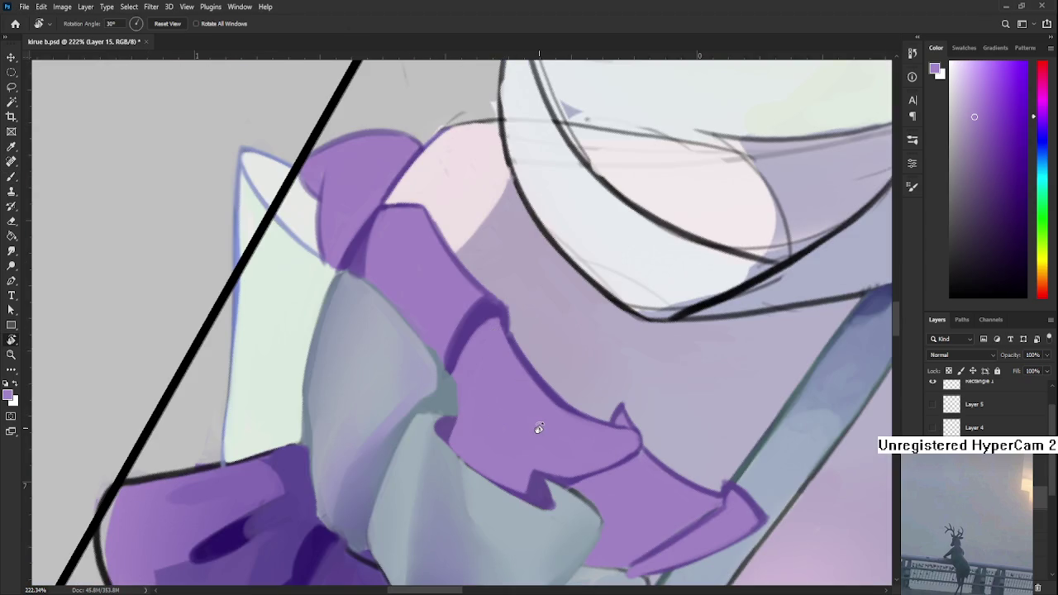
scroll(538, 427, down, 2)
scroll(537, 425, down, 2)
scroll(537, 417, down, 1)
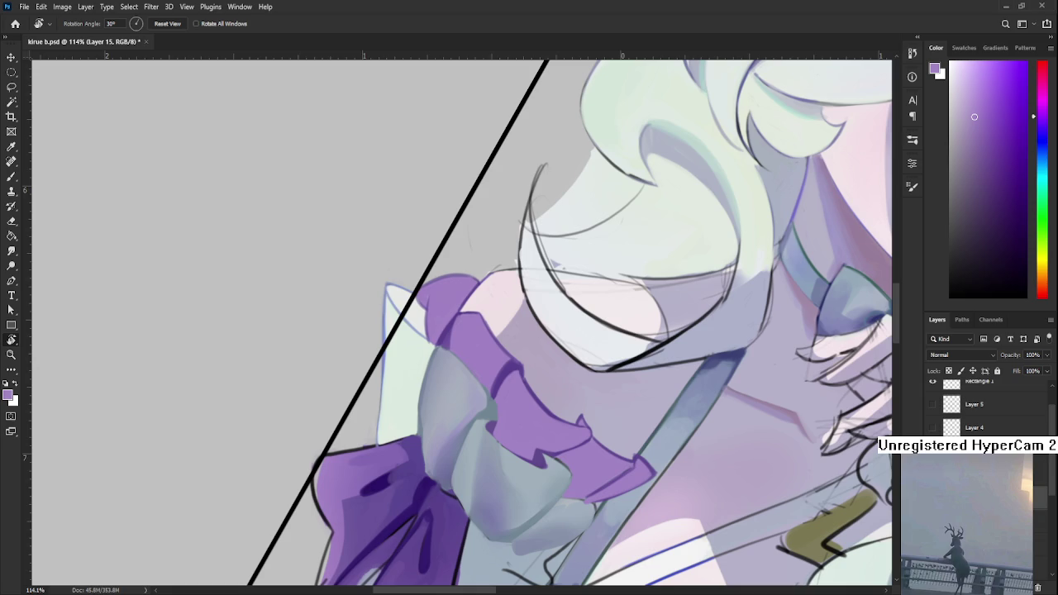
scroll(563, 477, down, 1)
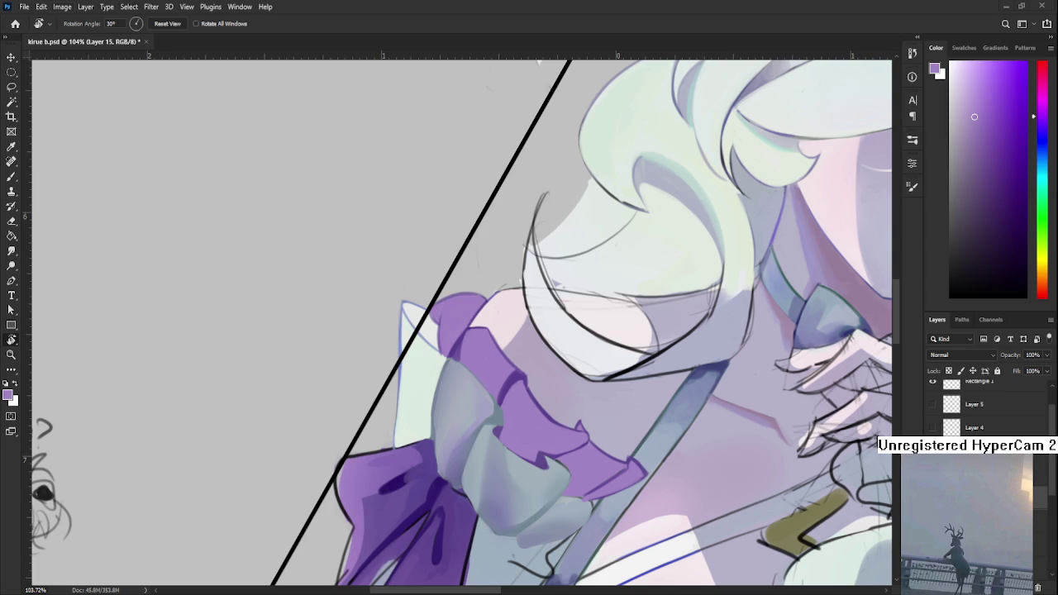
click(15, 24)
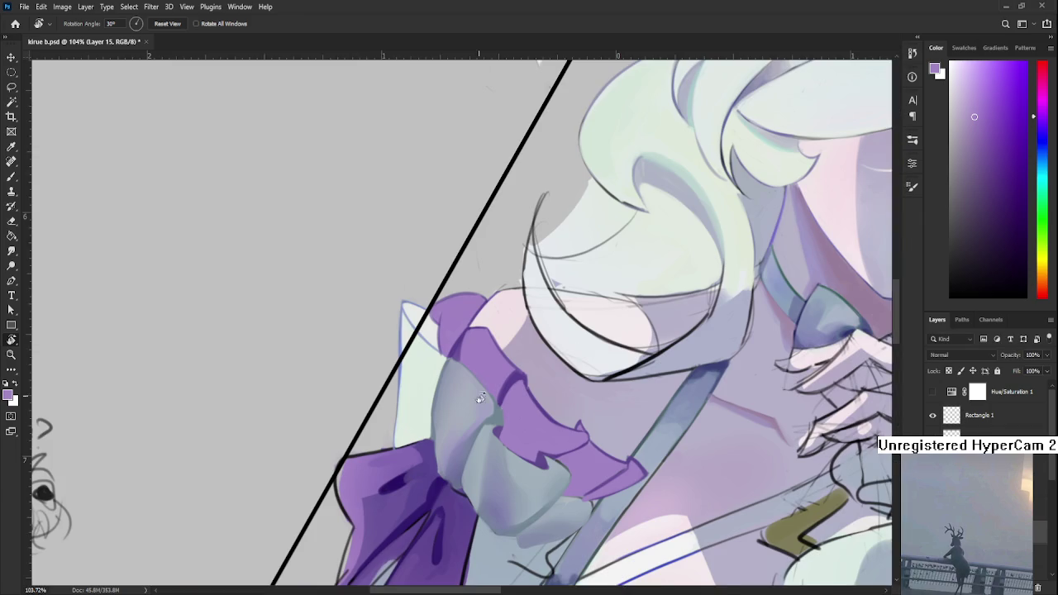
Step: Reopen kirue b.psd from the recent files grid
mouse_move(479, 402)
mouse_down()
mouse_move(432, 362)
mouse_move(302, 397)
mouse_up()
Step: With the Brush, sample the pale green-white, frill purples and bluish greys of the sleeve ruffle
key(b)
alt+click(302, 397)
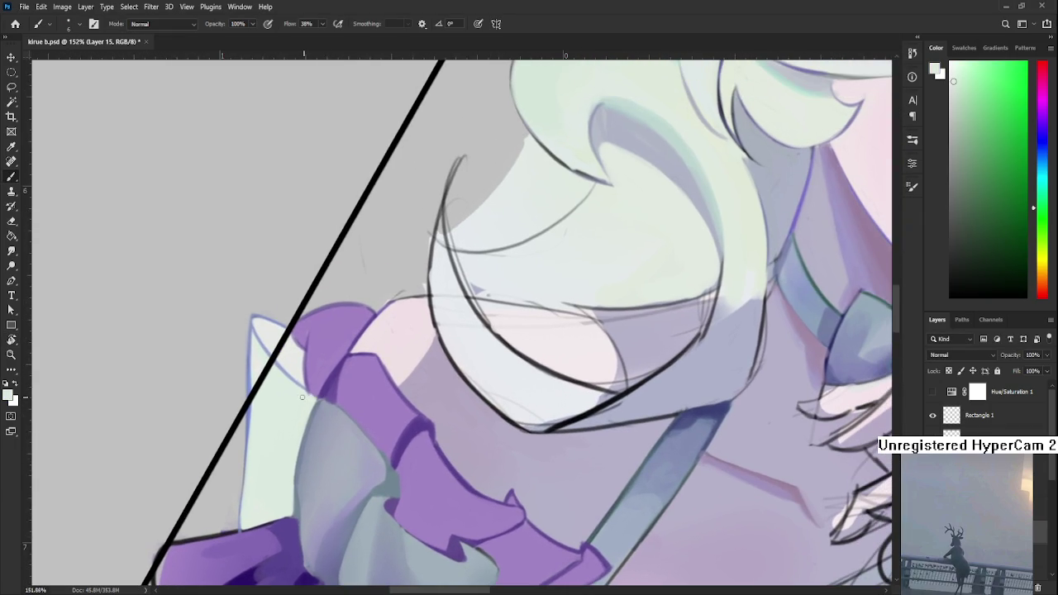
alt+click(321, 389)
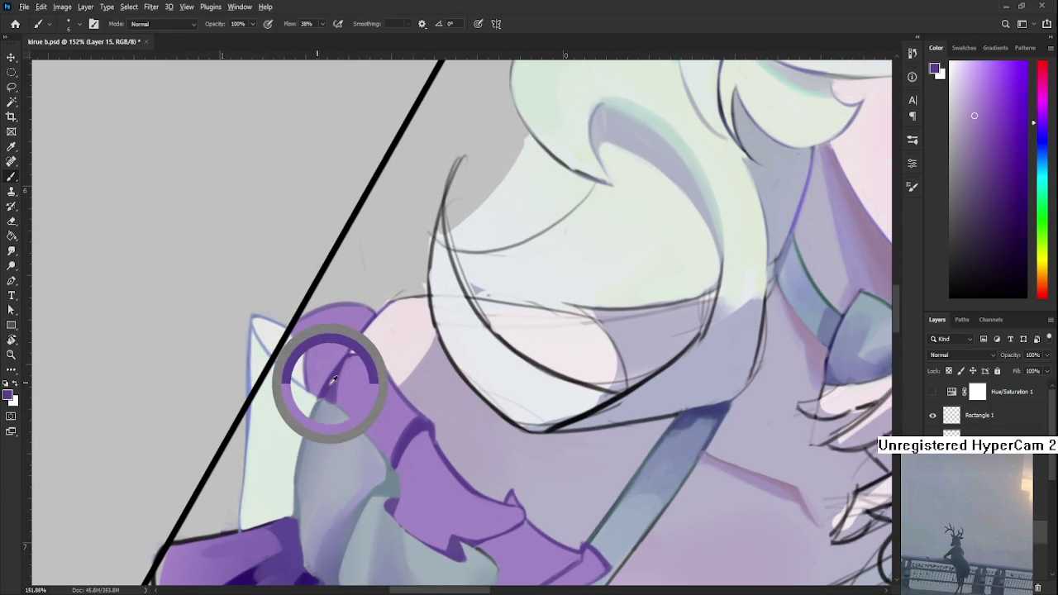
alt+click(321, 402)
alt+click(323, 401)
alt+click(322, 400)
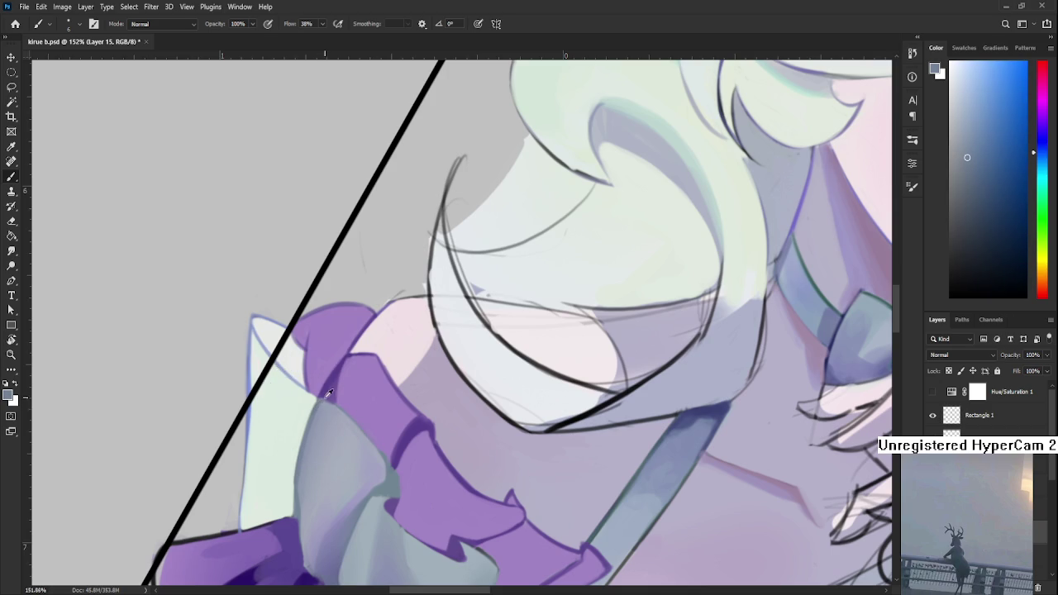
alt+click(329, 395)
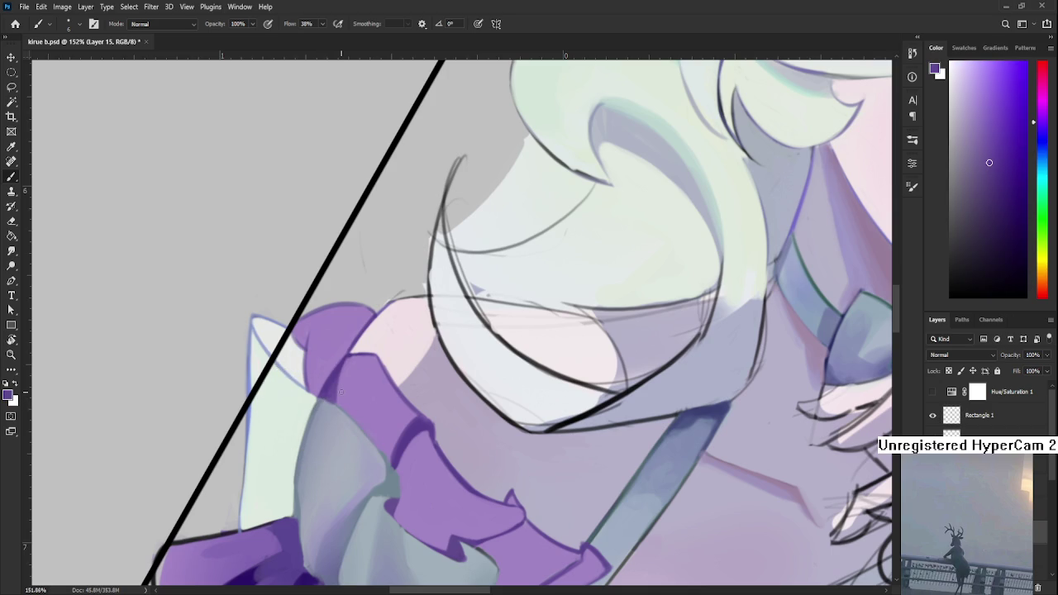
scroll(338, 391, down, 3)
scroll(372, 372, down, 3)
scroll(413, 355, down, 3)
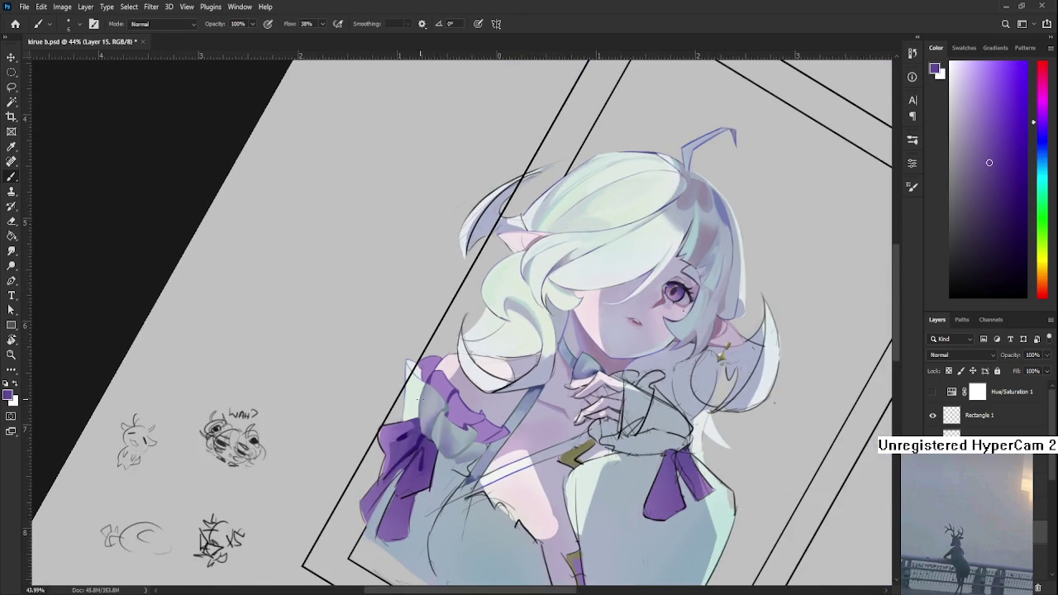
scroll(438, 429, up, 3)
scroll(450, 450, up, 3)
scroll(460, 468, up, 3)
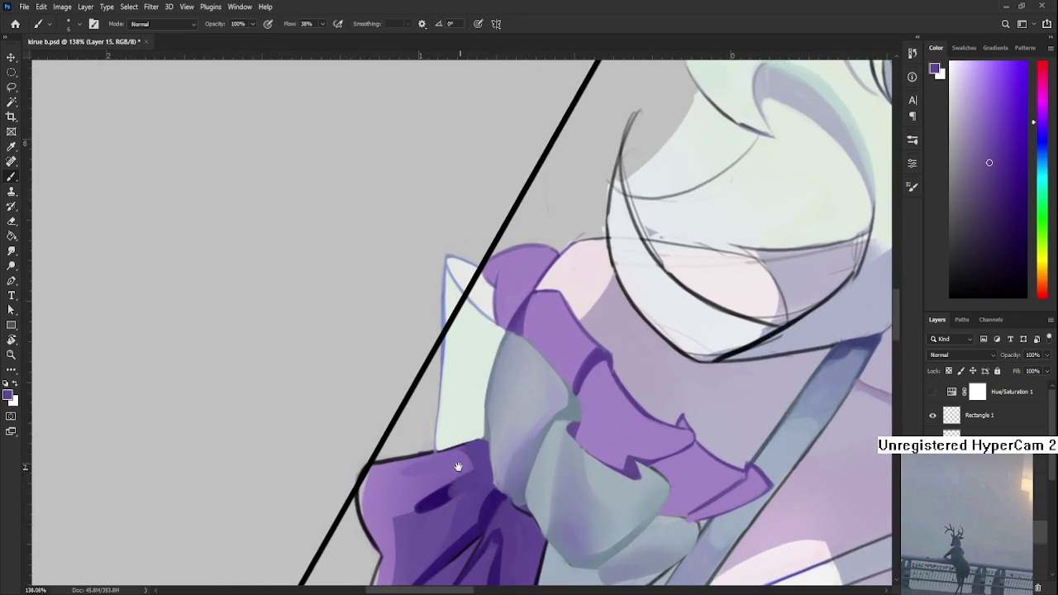
Step: Rotate the frame line upright and sample lighter and darker purples from the collar and frill tip
key(r)
drag(459, 468, 392, 444)
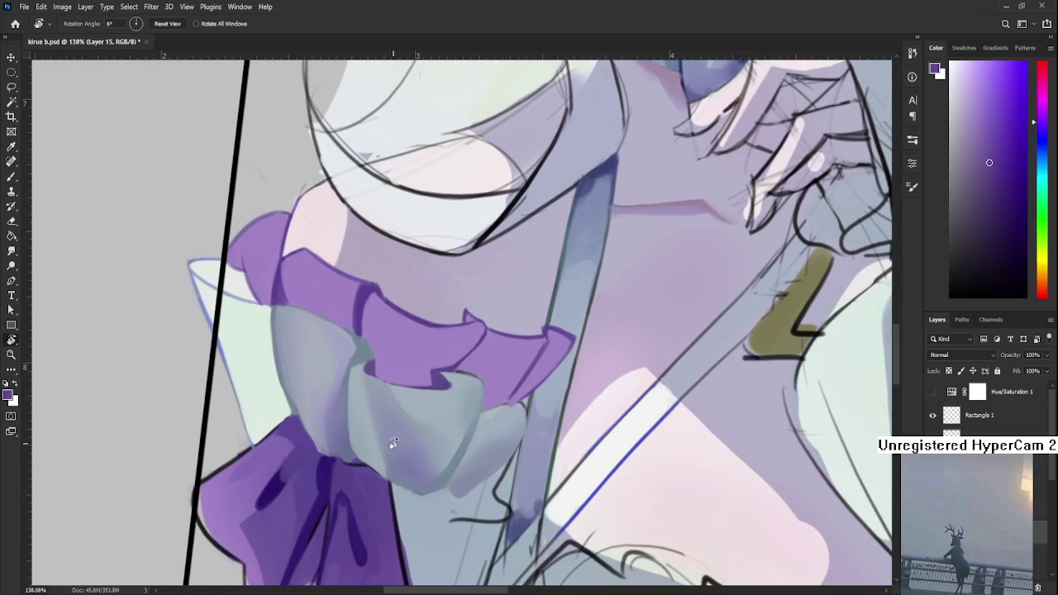
scroll(418, 442, down, 2)
scroll(479, 397, up, 4)
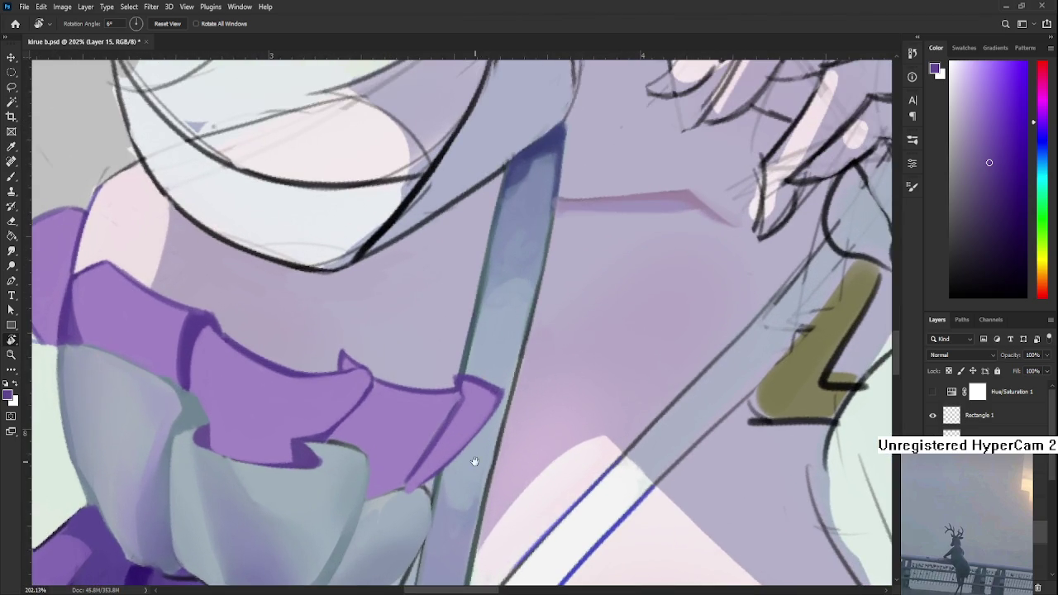
drag(485, 465, 394, 490)
key(b)
alt+click(199, 389)
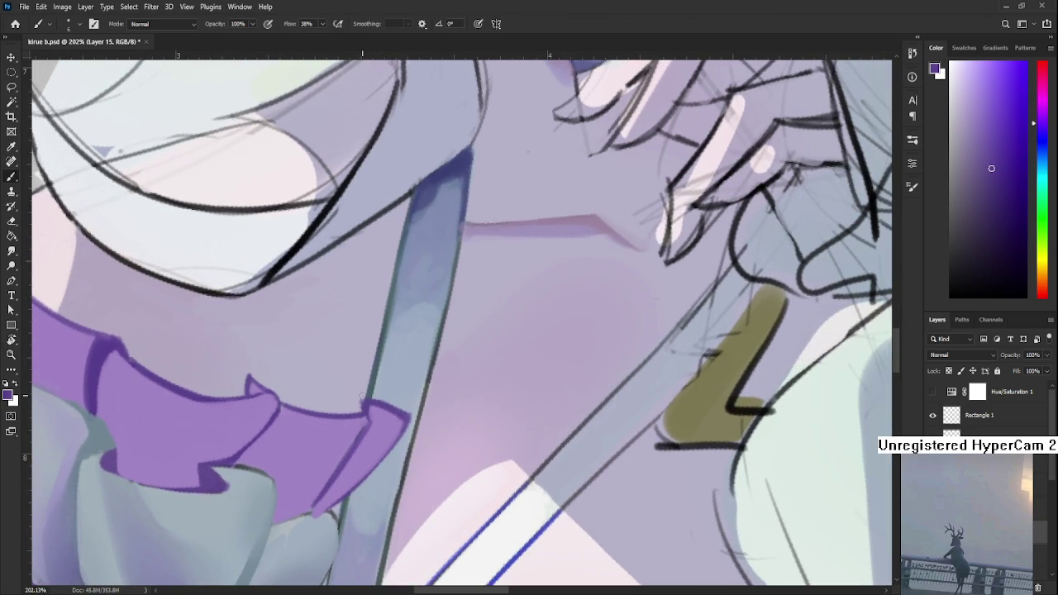
alt+click(379, 411)
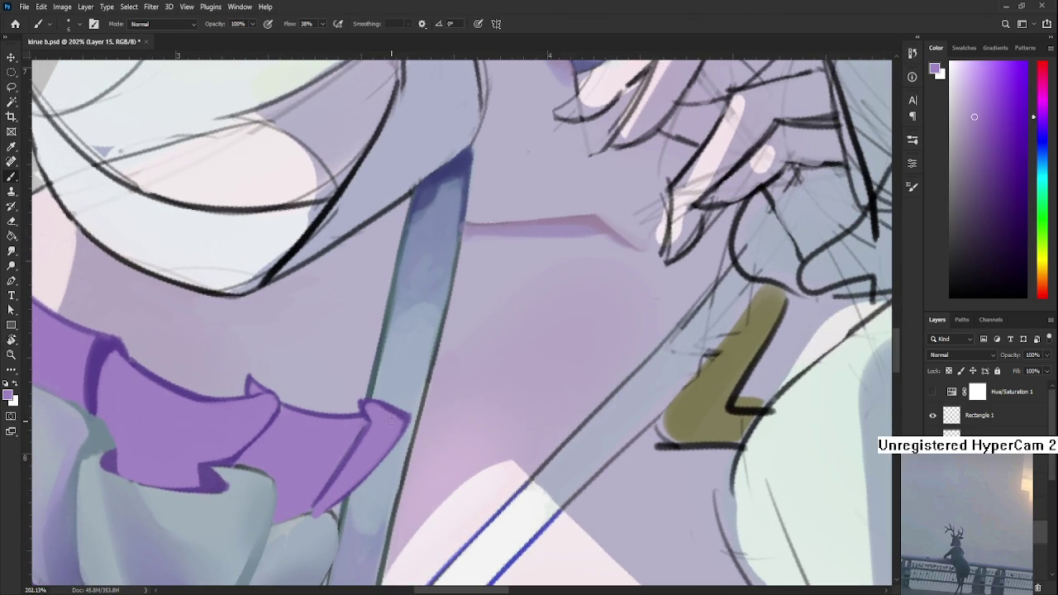
alt+click(363, 398)
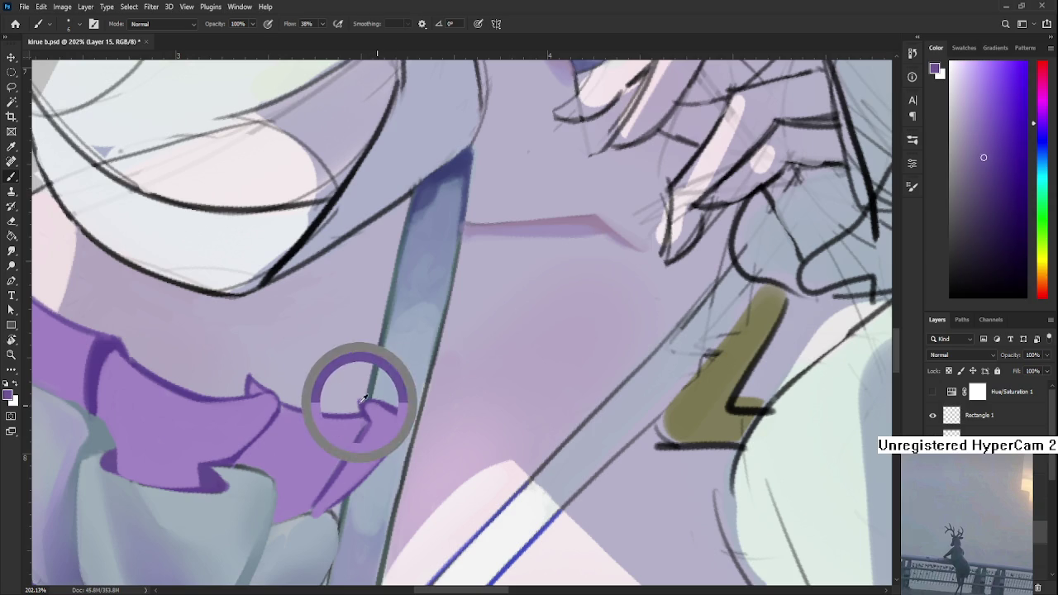
alt+click(389, 414)
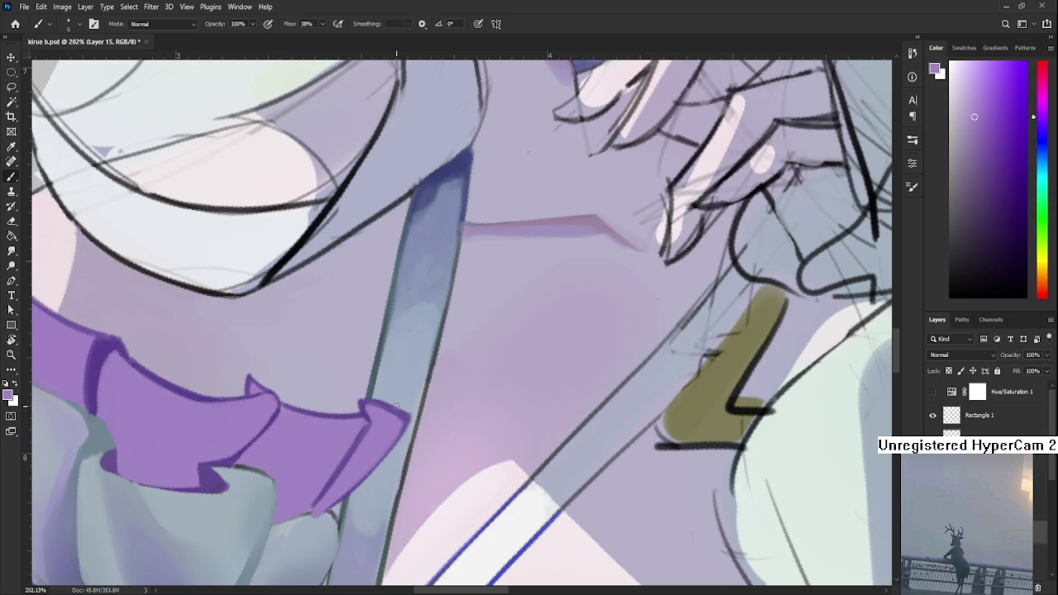
alt+click(276, 385)
drag(276, 385, 248, 384)
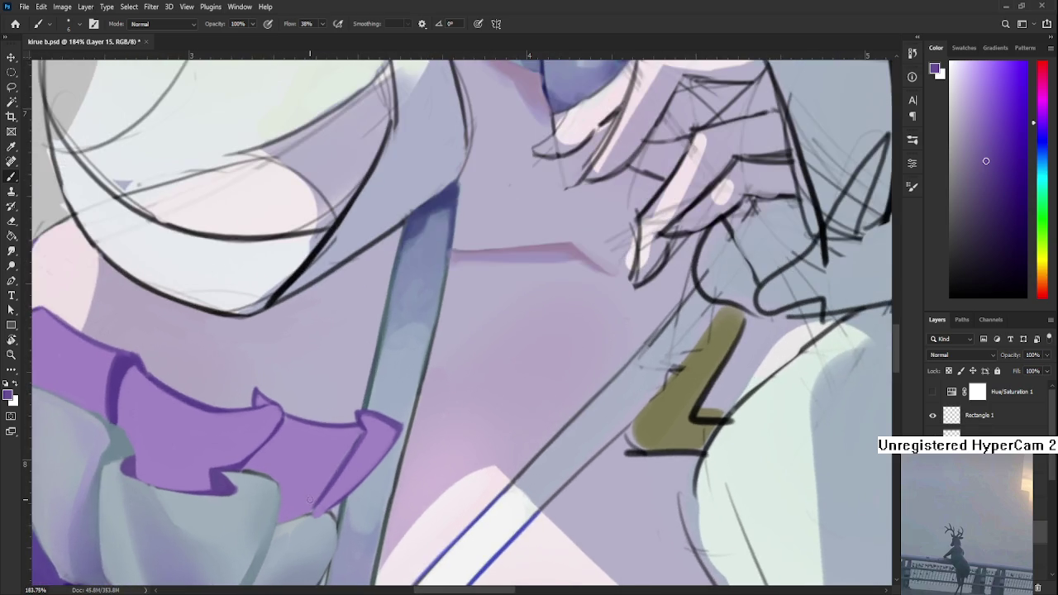
Step: Rotate the canvas view from about -107° toward -17° to reach the sleeve ruffle
key(r)
mouse_move(496, 206)
mouse_down()
mouse_move(377, 318)
mouse_move(385, 458)
mouse_up()
key(b)
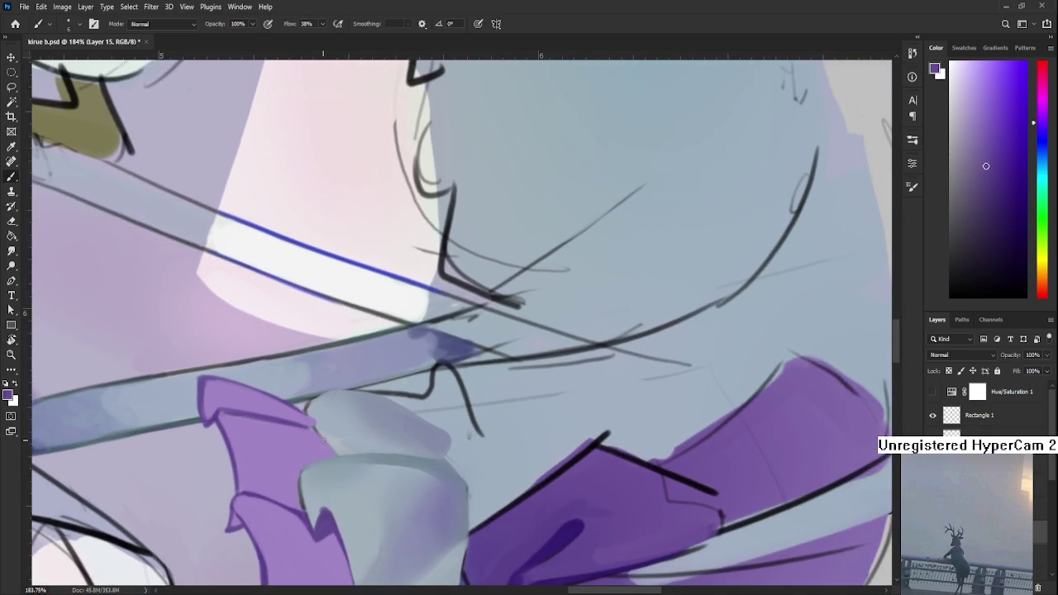
drag(323, 440, 319, 421)
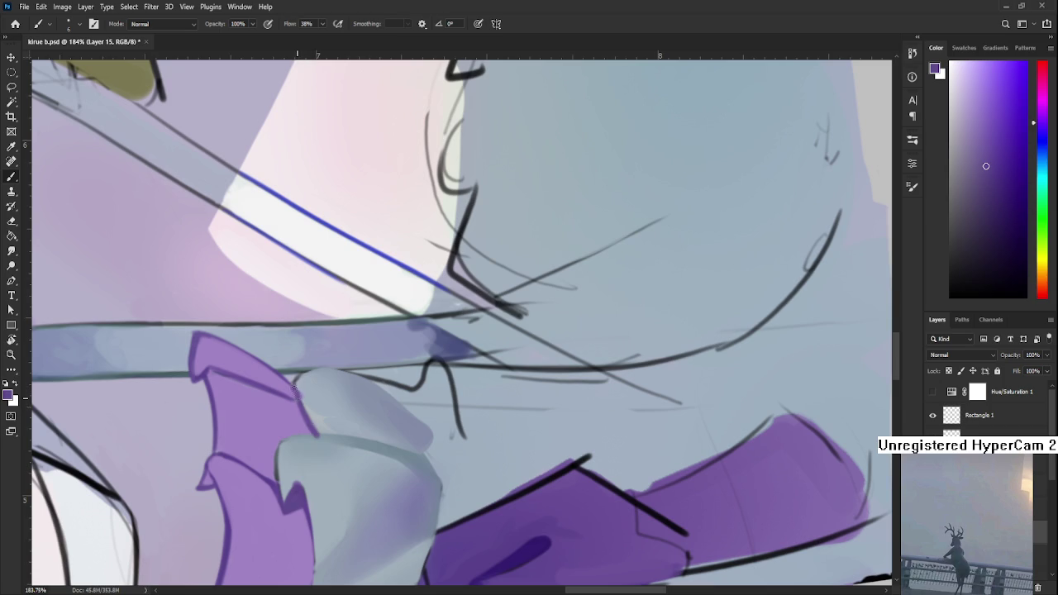
key(r)
drag(412, 384, 314, 432)
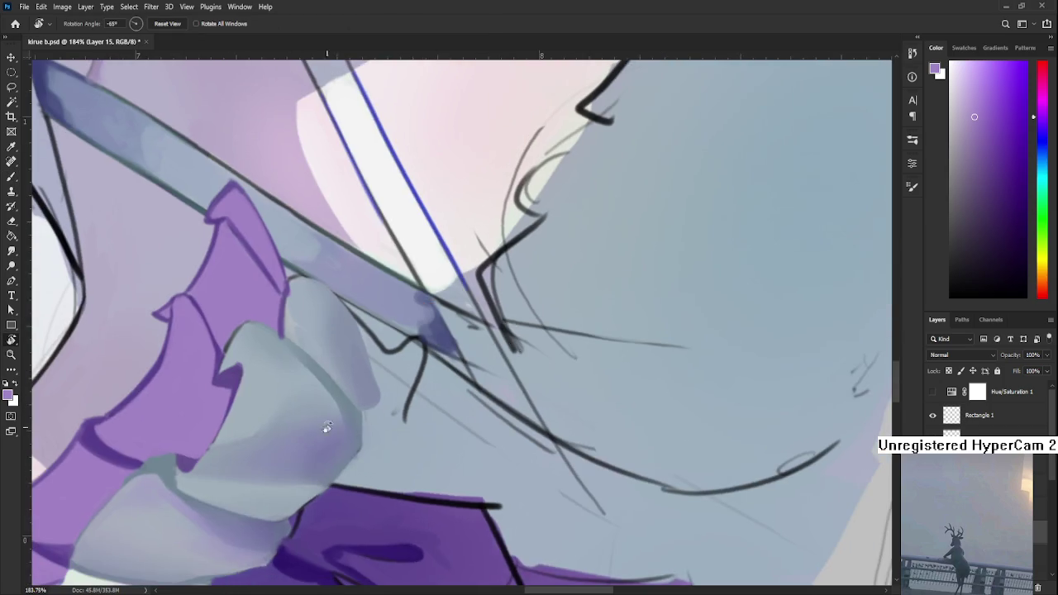
mouse_move(345, 394)
mouse_down()
mouse_move(444, 420)
mouse_move(304, 420)
mouse_move(345, 449)
mouse_move(333, 388)
mouse_move(283, 456)
mouse_move(272, 455)
mouse_move(338, 436)
mouse_up()
key(b)
Step: Sample light grey-blue from the sleeve and touch up the ruffle below the frill
alt+click(335, 438)
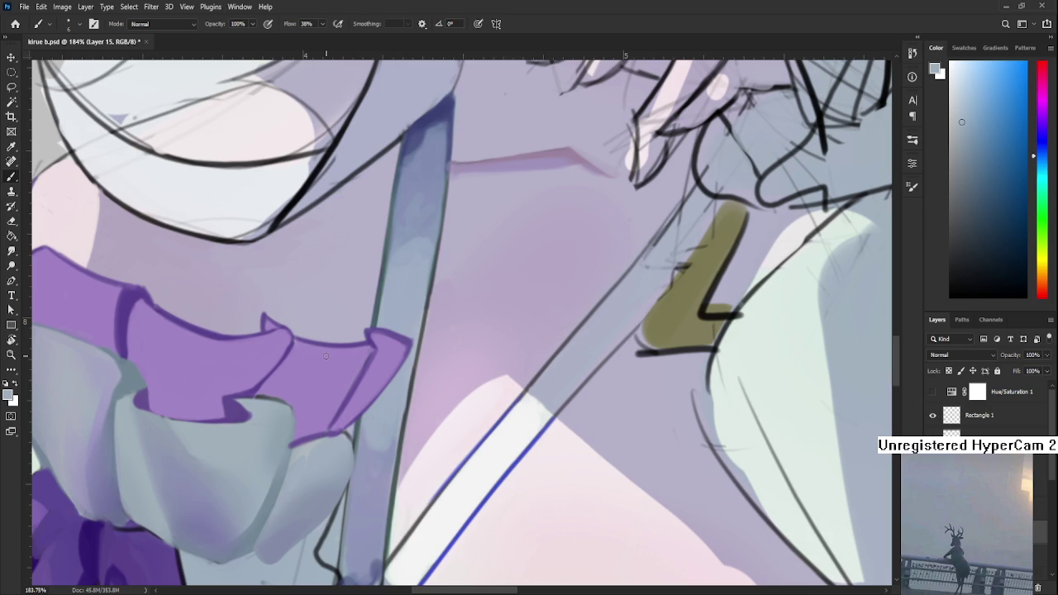
scroll(326, 355, down, 3)
scroll(325, 355, down, 3)
scroll(325, 355, down, 3)
scroll(326, 356, down, 2)
scroll(322, 353, up, 3)
scroll(320, 350, up, 2)
scroll(319, 349, up, 2)
scroll(318, 347, up, 1)
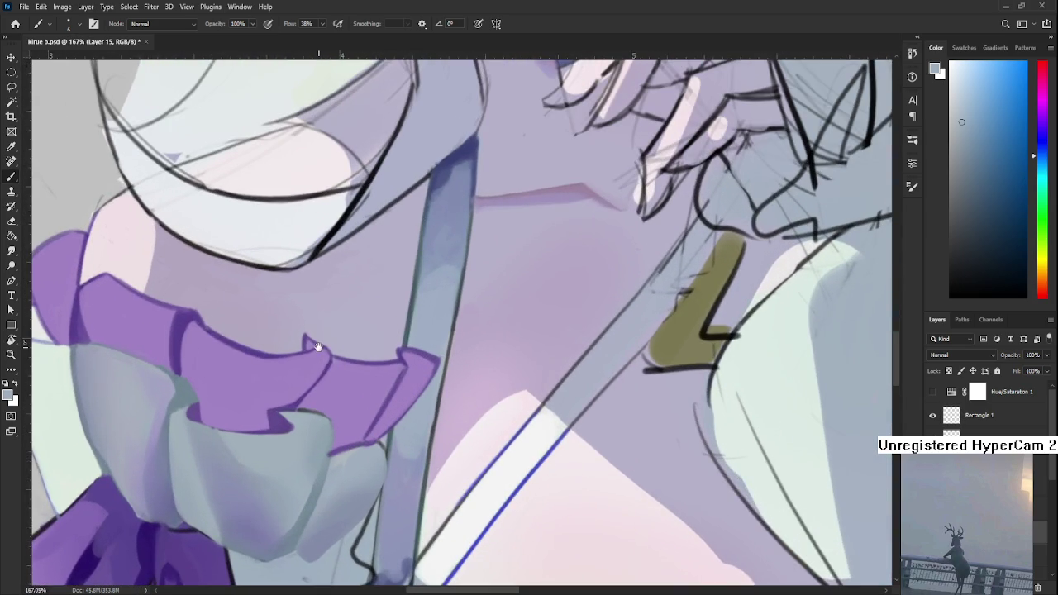
Step: Sample muted purple from the frill and zoom out
drag(318, 347, 307, 415)
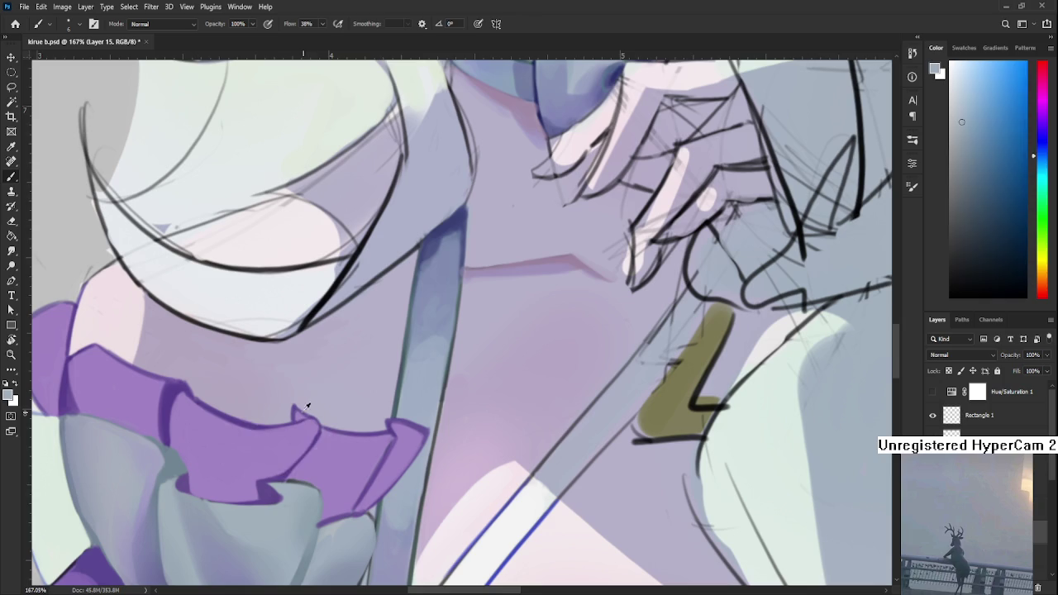
alt+click(306, 409)
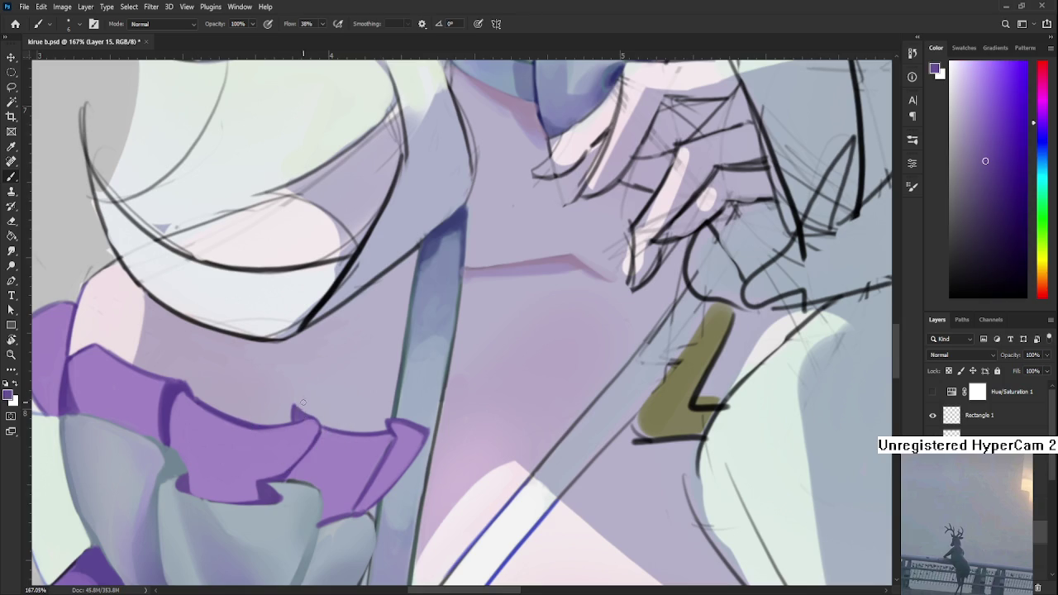
alt+click(303, 407)
scroll(336, 388, down, 3)
scroll(347, 397, down, 2)
scroll(363, 413, down, 2)
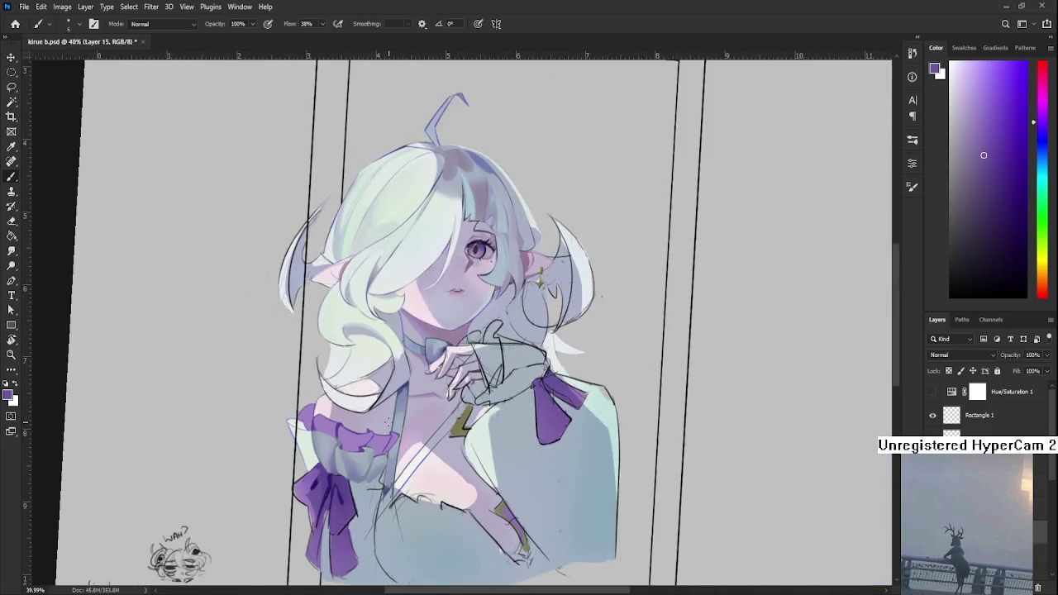
Step: Reset canvas rotation to 0° and block in the purple pleated cuff over the sketch
scroll(380, 429, down, 2)
key(r)
key(Escape)
scroll(388, 475, up, 1)
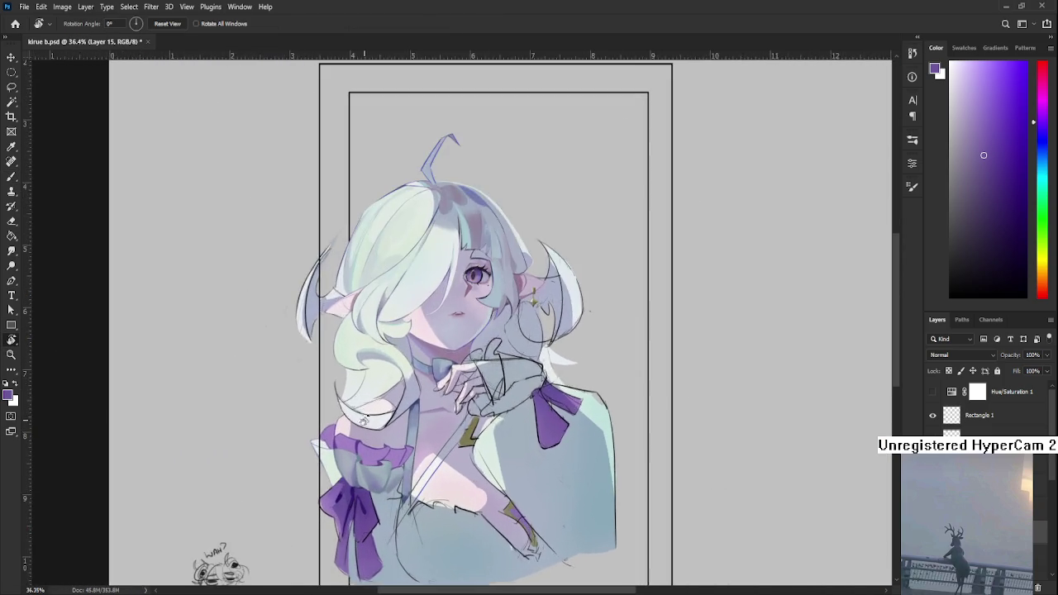
scroll(368, 439, up, 2)
scroll(372, 471, up, 2)
scroll(380, 504, up, 2)
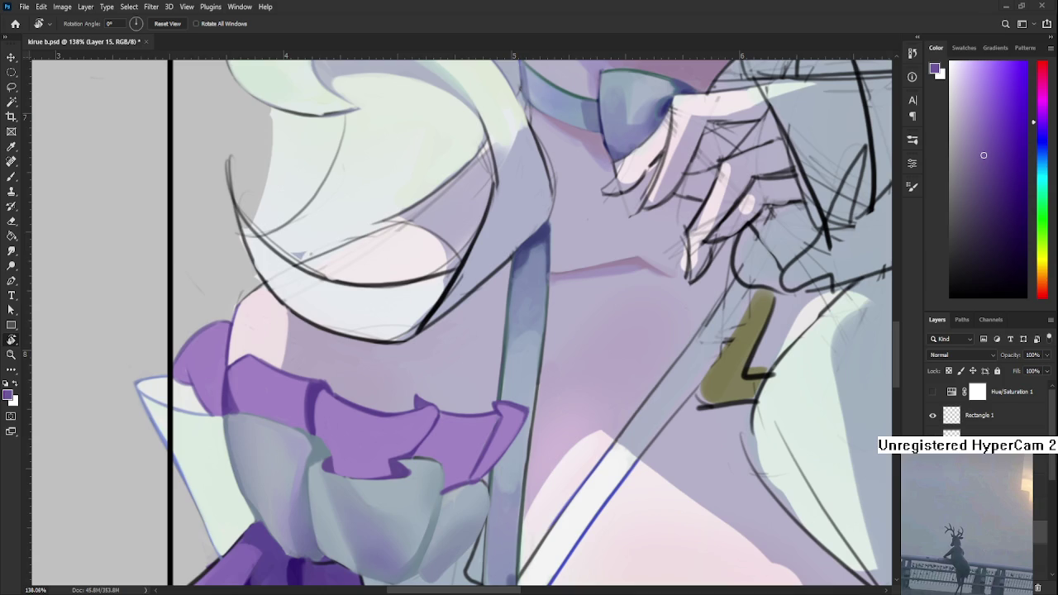
scroll(435, 435, down, 5)
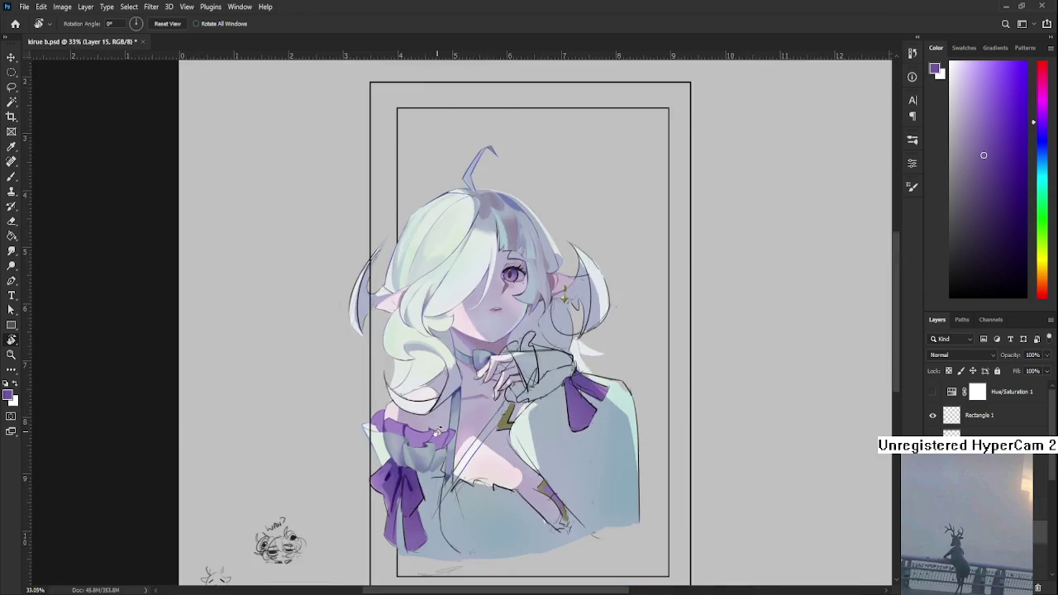
Step: Zoom onto the chest and ruffle with the Brush and sample a colour from the painting
scroll(436, 433, down, 2)
scroll(390, 364, up, 1)
scroll(384, 386, up, 6)
key(b)
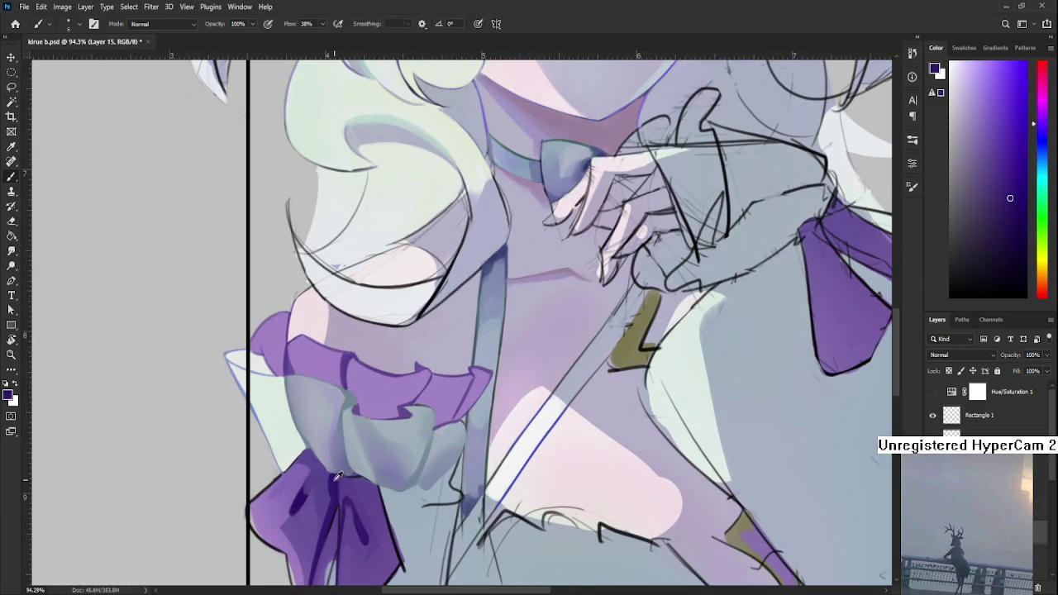
drag(337, 477, 294, 501)
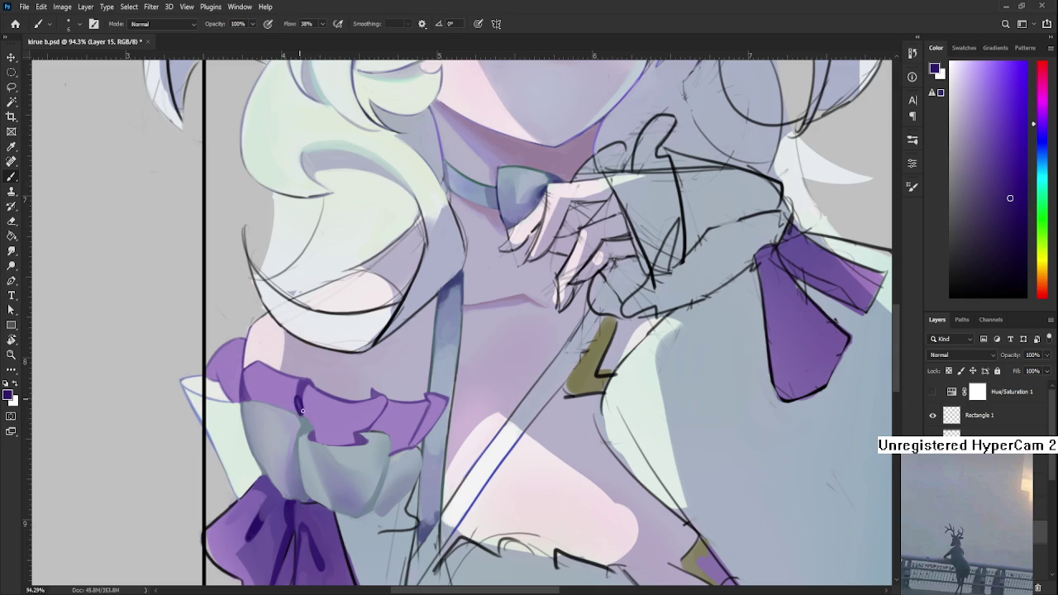
alt+click(298, 401)
scroll(304, 409, down, 3)
scroll(304, 409, down, 2)
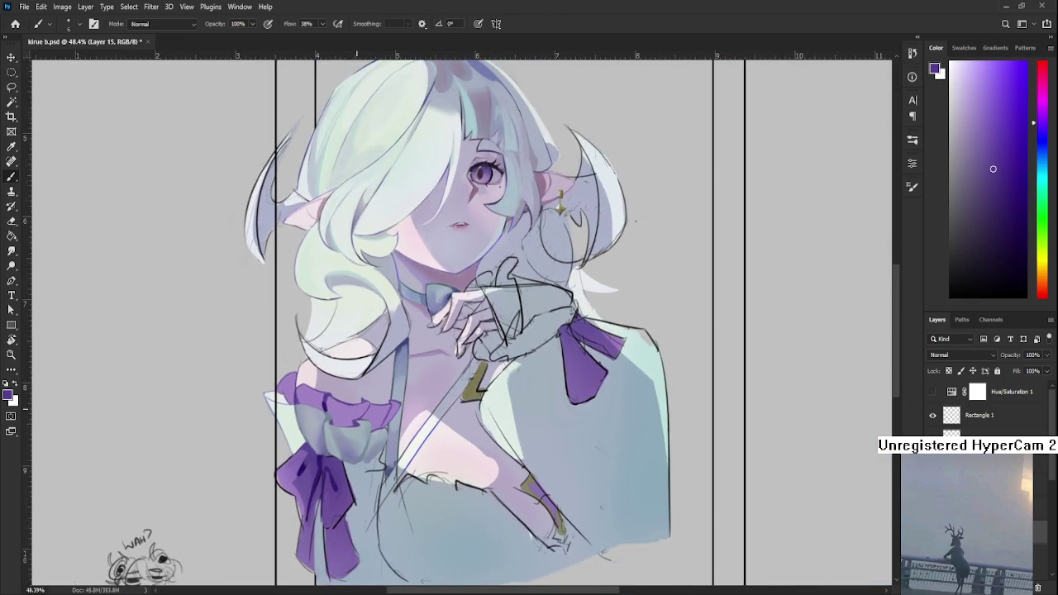
scroll(304, 409, up, 3)
scroll(327, 411, up, 4)
Step: Sample the ruffle's lighter purple, then settle on the cuff's grey-blue
alt+click(303, 413)
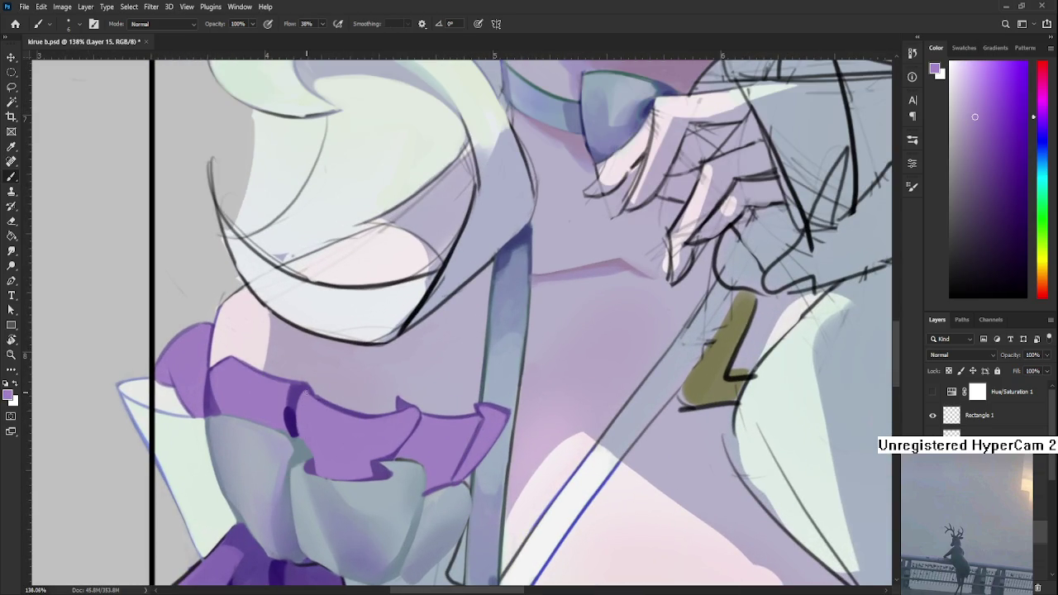
alt+click(303, 442)
alt+click(297, 440)
alt+click(300, 441)
alt+click(306, 444)
alt+click(304, 440)
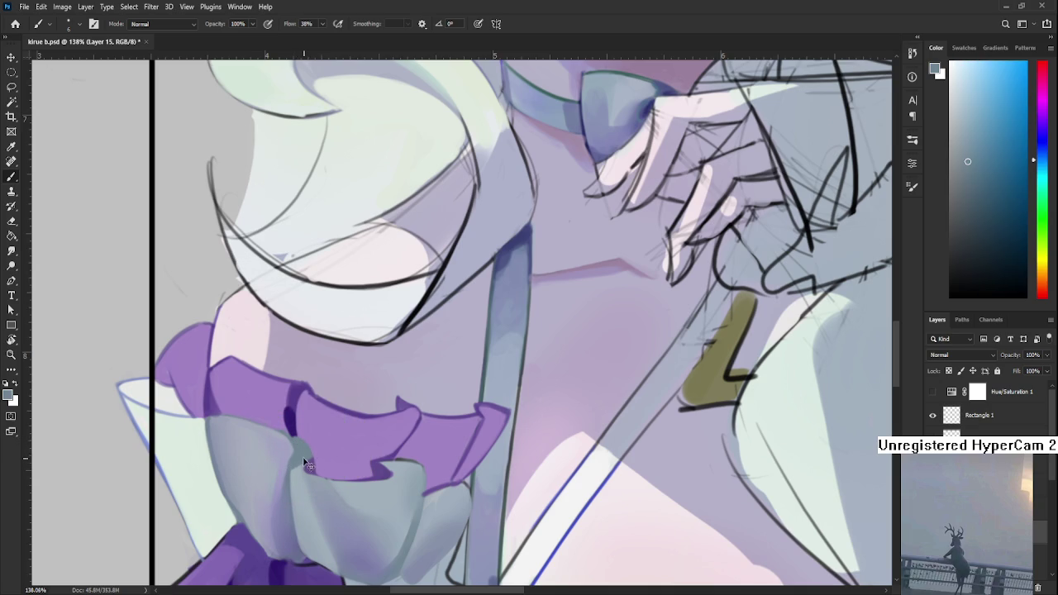
alt+click(305, 442)
alt+click(312, 438)
scroll(404, 423, down, 2)
Step: Zoom onto the ruffle cuff and sample its dark and lighter purples
scroll(396, 405, down, 2)
scroll(392, 388, down, 2)
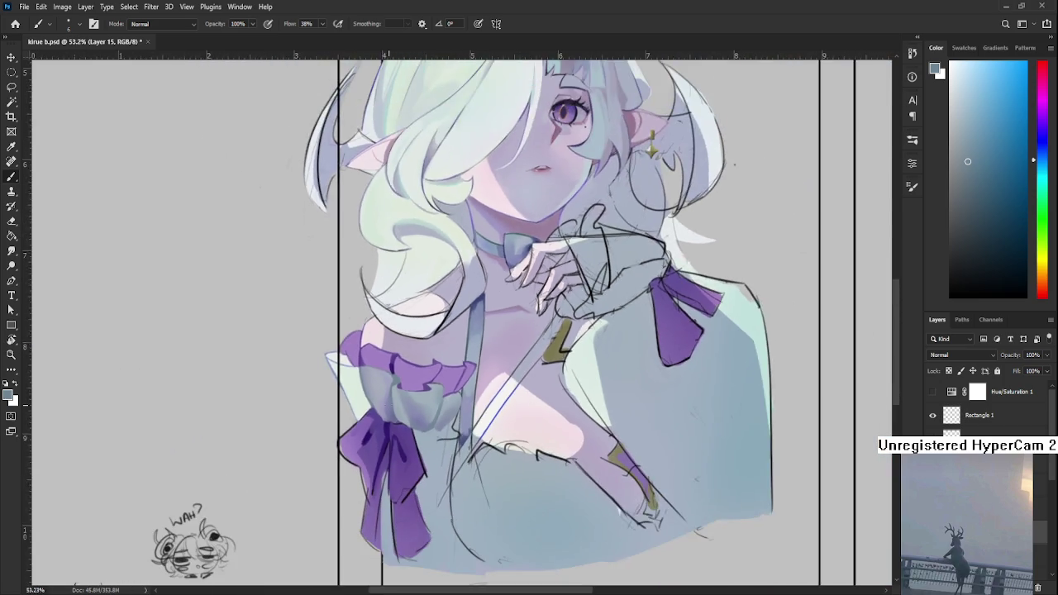
scroll(385, 369, up, 4)
drag(385, 368, 389, 420)
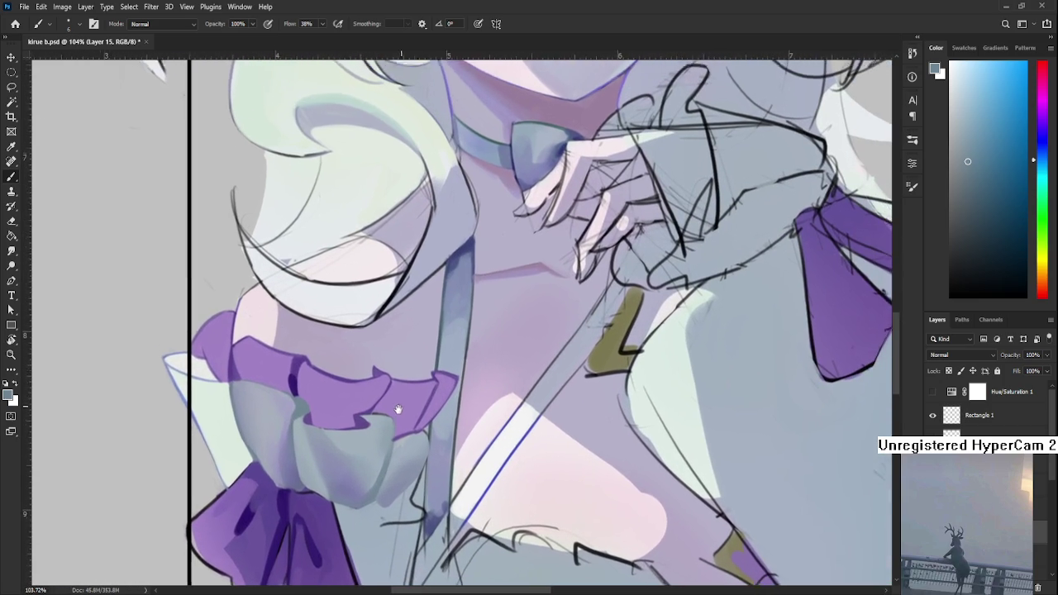
scroll(347, 404, up, 1)
scroll(314, 397, up, 1)
scroll(332, 408, up, 1)
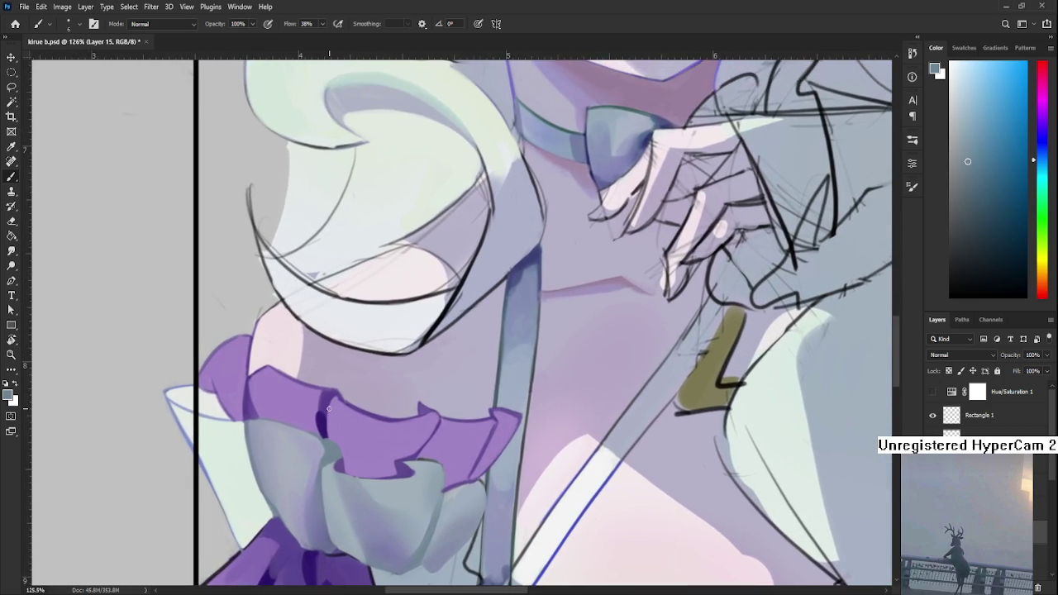
scroll(329, 408, up, 1)
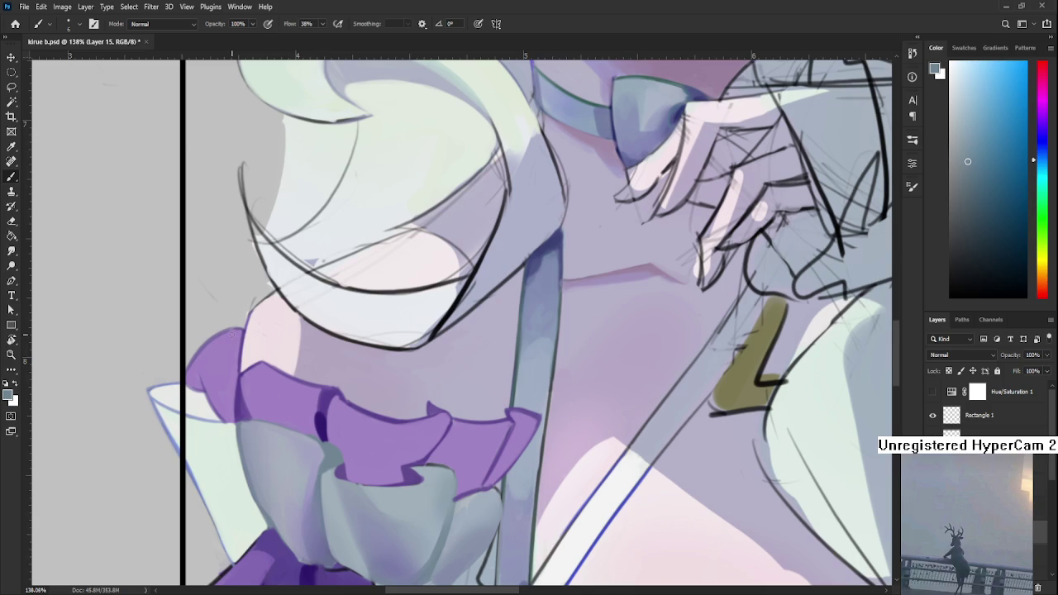
scroll(339, 421, up, 2)
alt+click(342, 414)
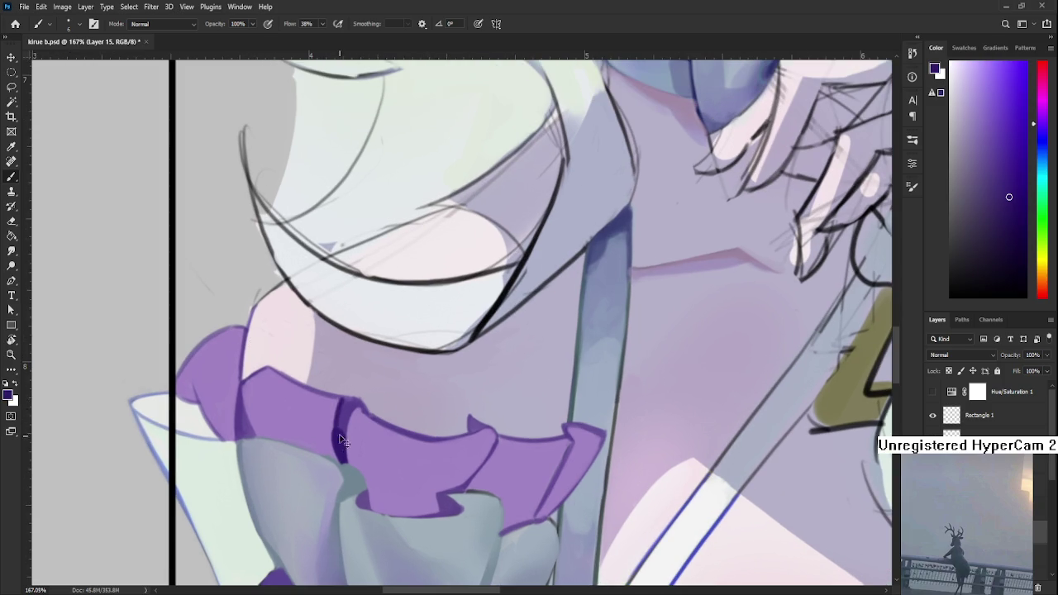
alt+click(338, 440)
alt+click(350, 424)
Step: Darken the fold shadow in the ruffle with deep purple
scroll(358, 405, down, 3)
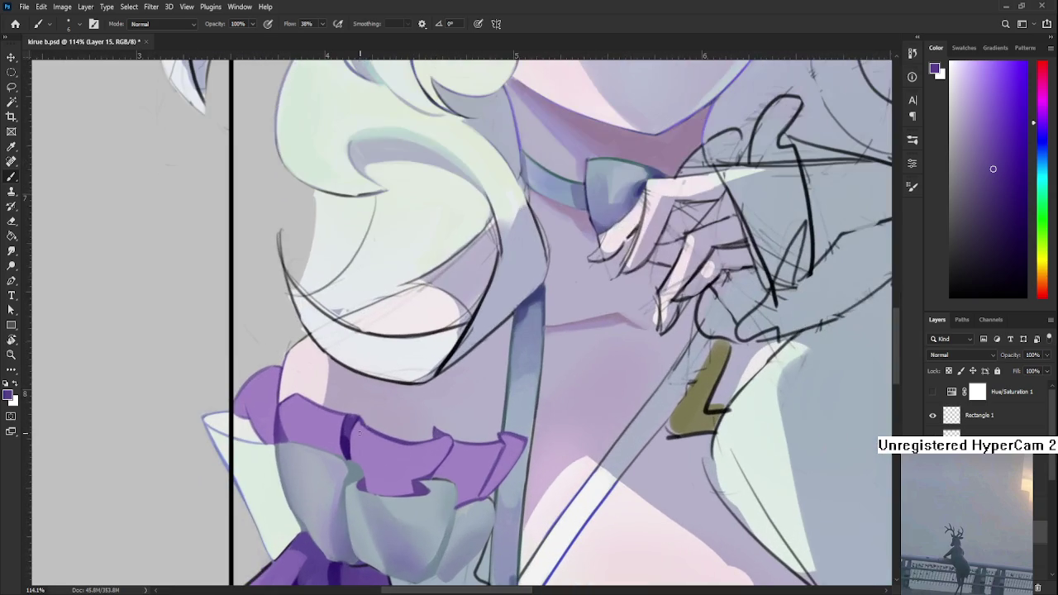
alt+click(334, 425)
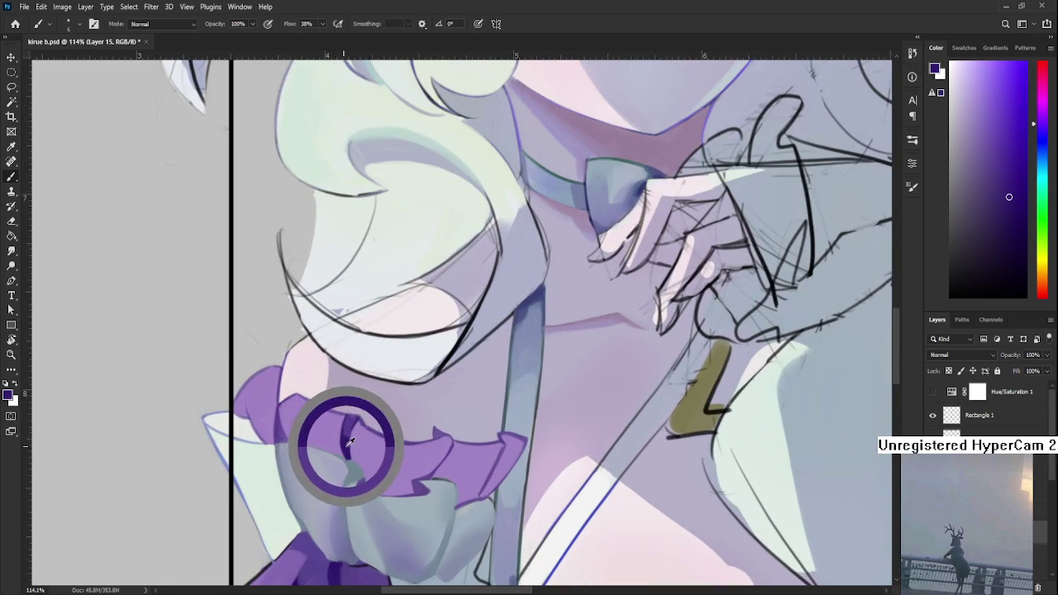
drag(377, 471, 324, 406)
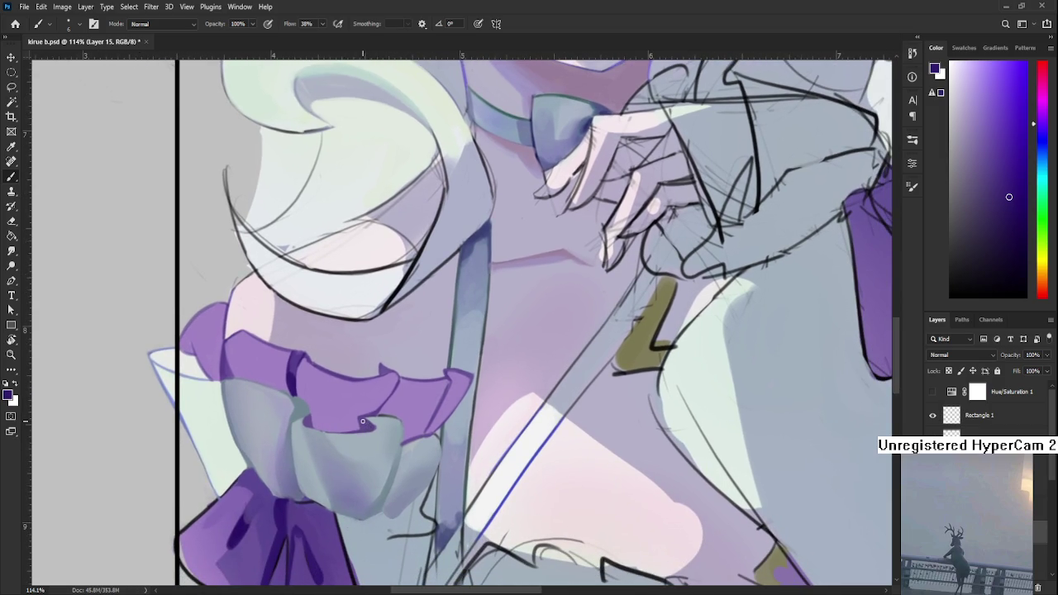
drag(360, 419, 365, 426)
Step: Alternate light lavender and darker purple-grey samples while painting the ruffle edges
scroll(395, 394, right, 3)
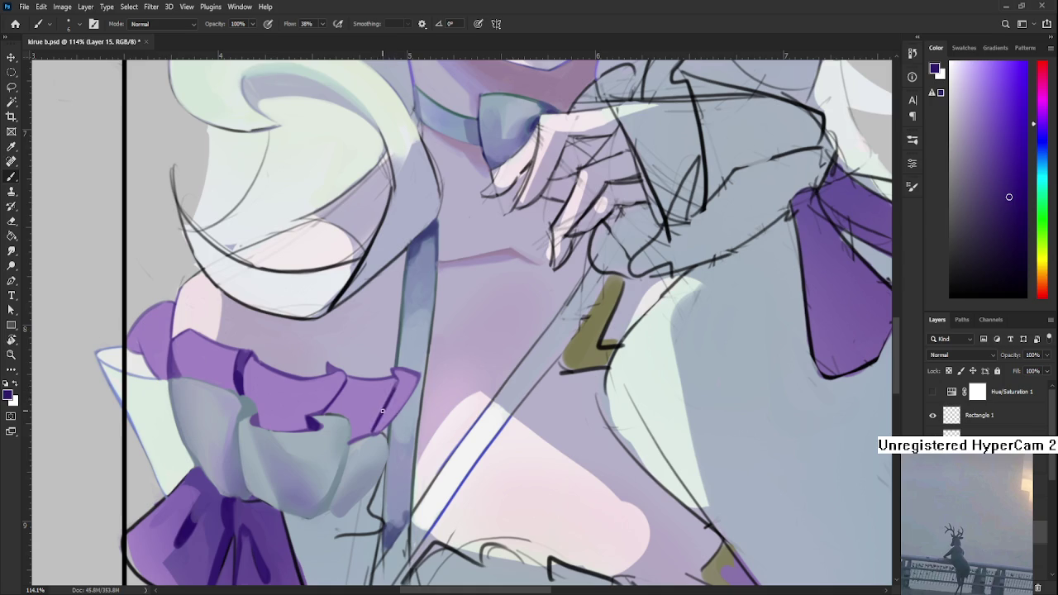
alt+click(386, 393)
alt+click(375, 398)
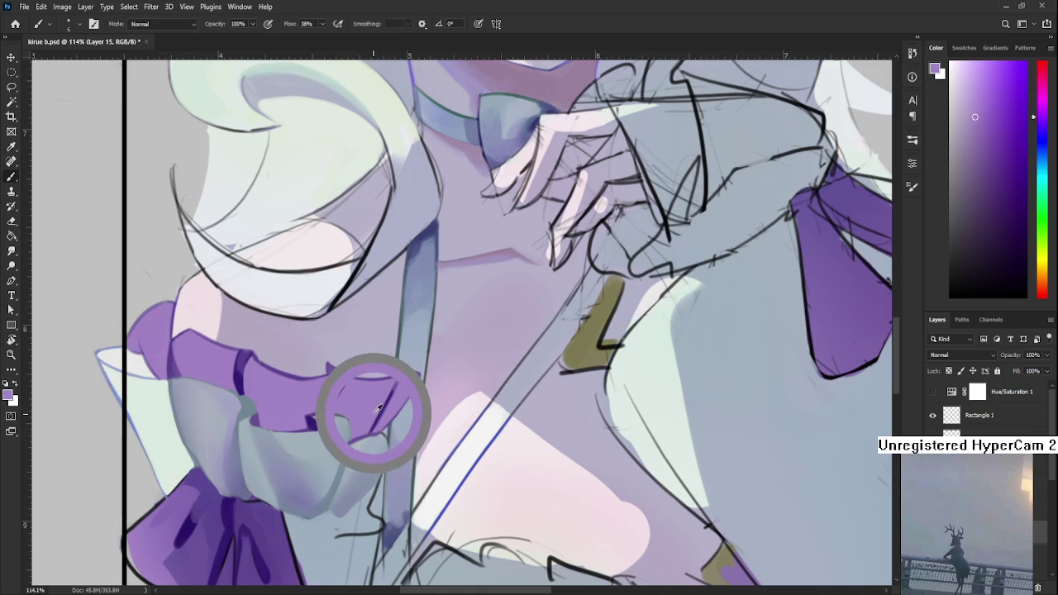
alt+click(388, 409)
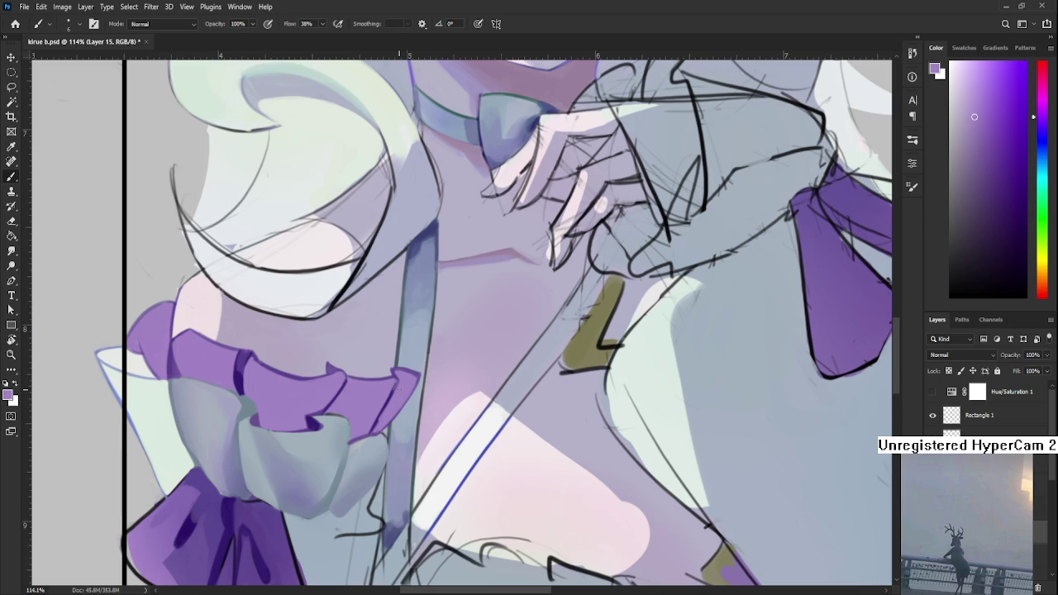
alt+click(385, 397)
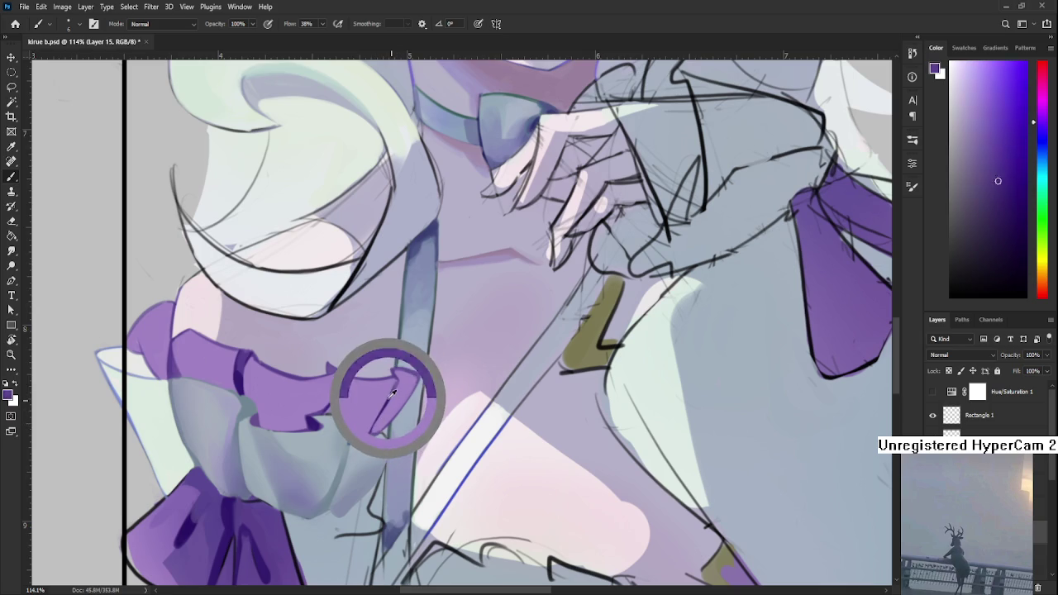
click(975, 116)
alt+click(394, 383)
alt+click(388, 393)
alt+click(407, 371)
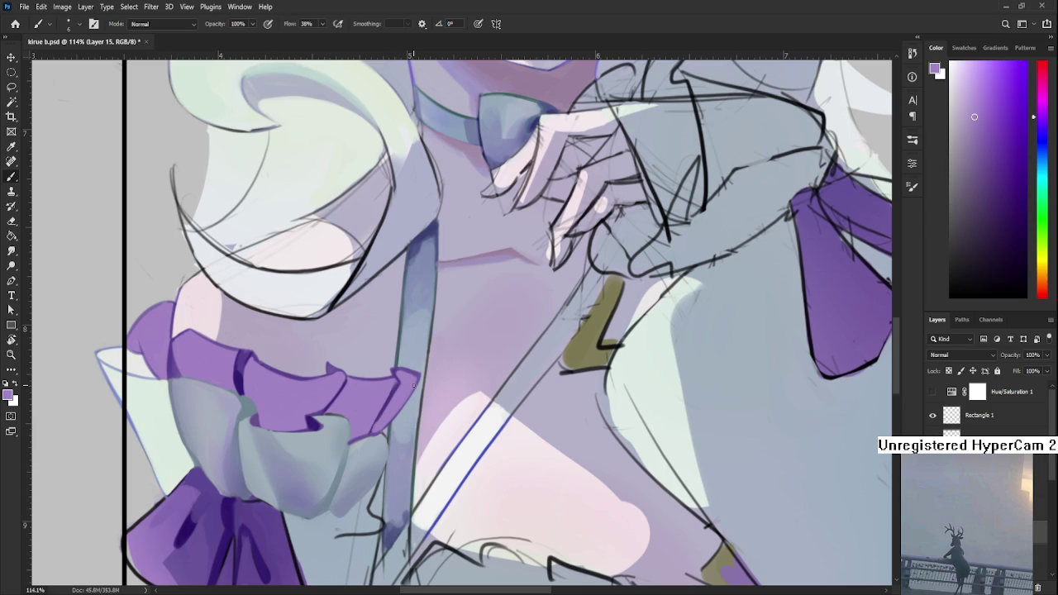
Step: Fit the whole document to check it, sample the bow's dark purple, and return to the ruffle
key(ctrl+0)
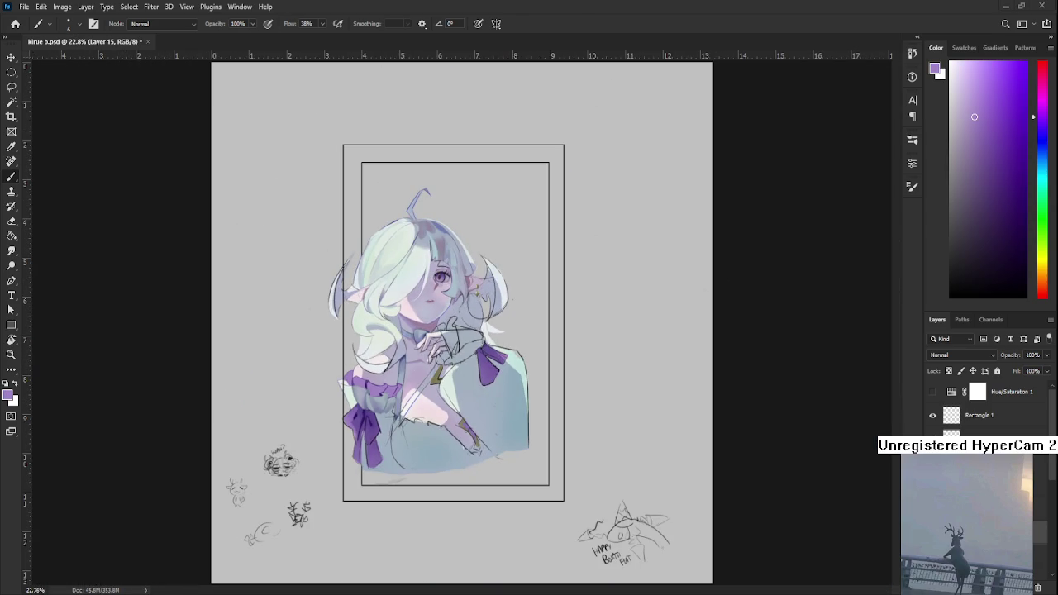
scroll(378, 404, up, 3)
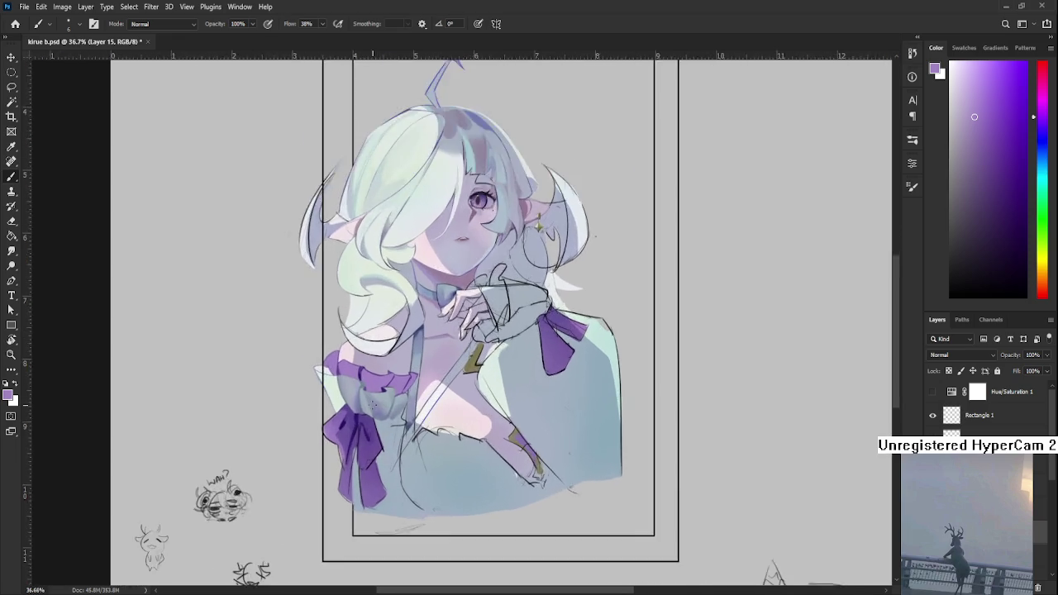
scroll(372, 418, up, 3)
scroll(366, 430, up, 3)
alt+click(329, 443)
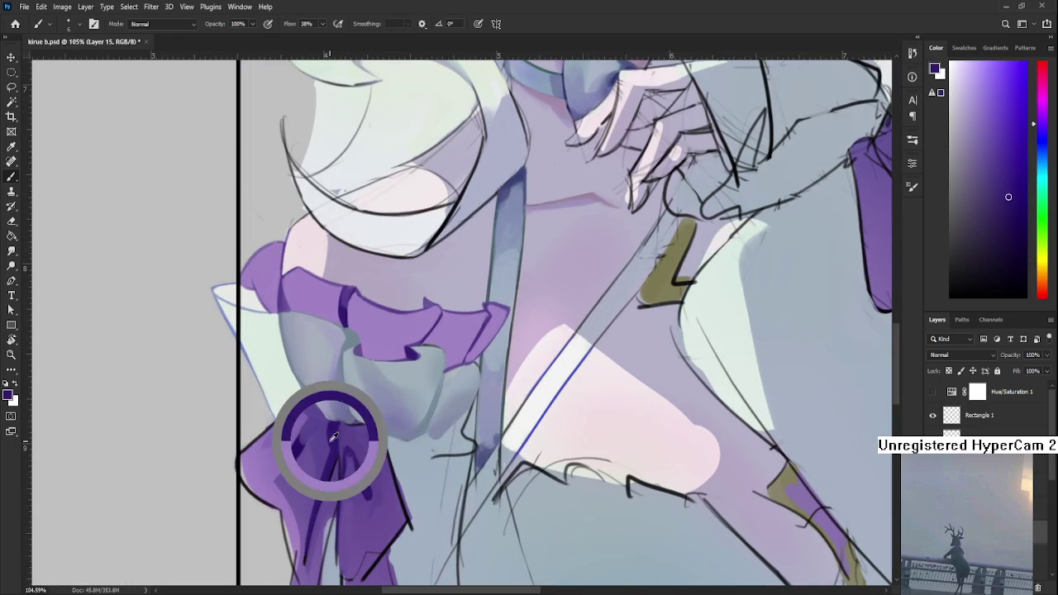
drag(377, 366, 360, 415)
drag(408, 356, 329, 383)
drag(292, 487, 314, 420)
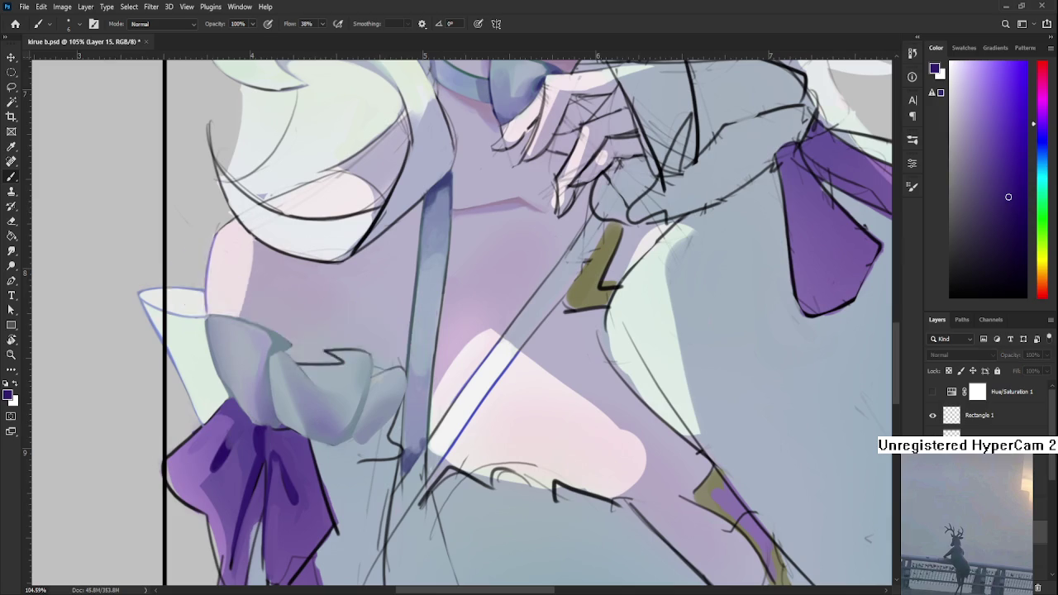
Step: Compare the sleeve with and without the ruffle colouring and enlarge the brush to size 30
key(ctrl+z)
key(ctrl+shift+z)
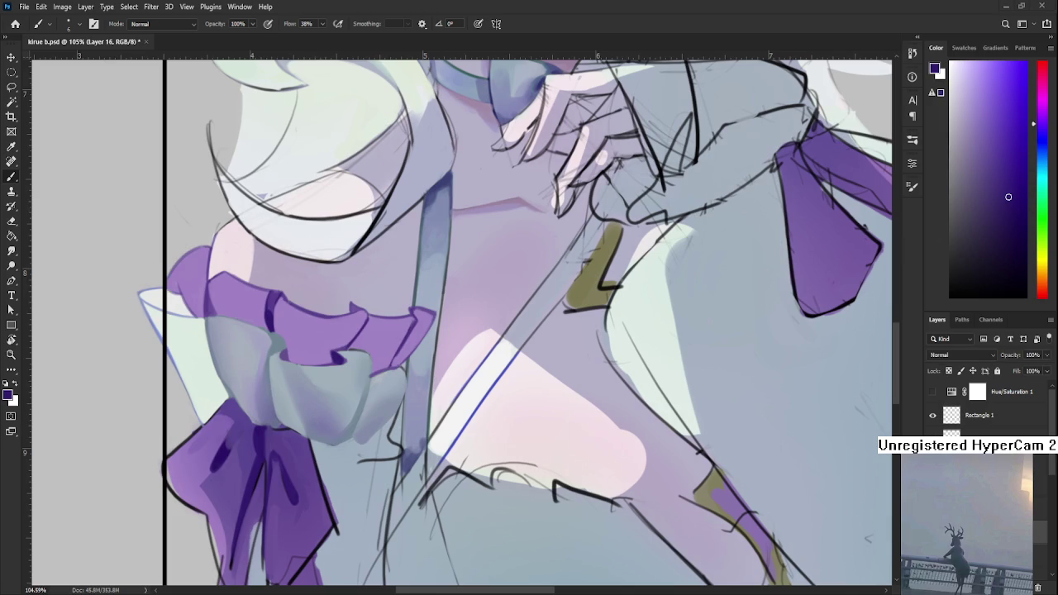
key(bracketright)
key(bracketright)
key(bracketright)
scroll(423, 271, up, 3)
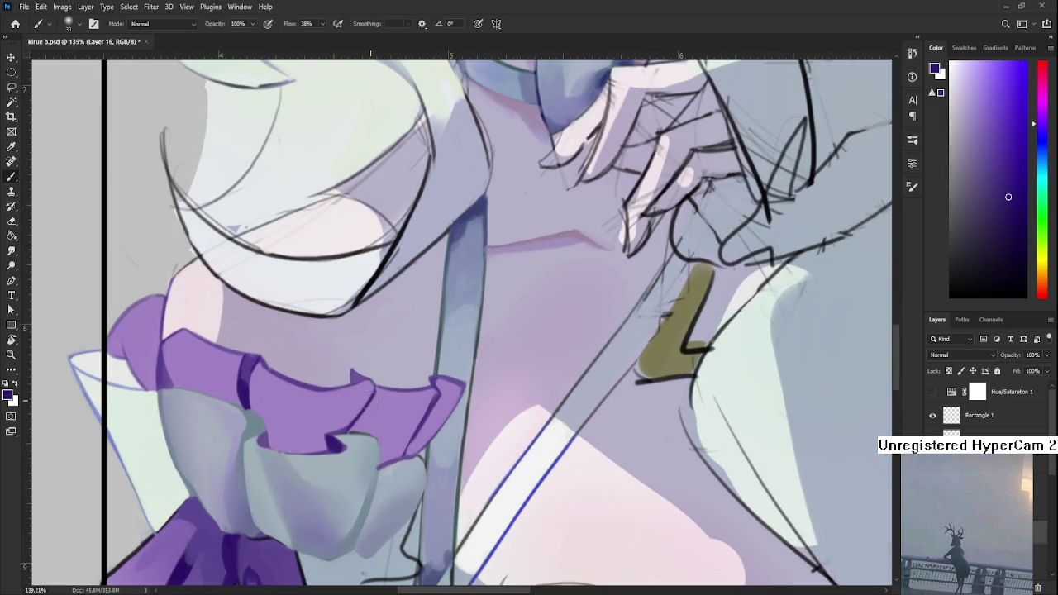
Step: Lasso the ruffle's right pleat, darken it with purple, and deselect
key(l)
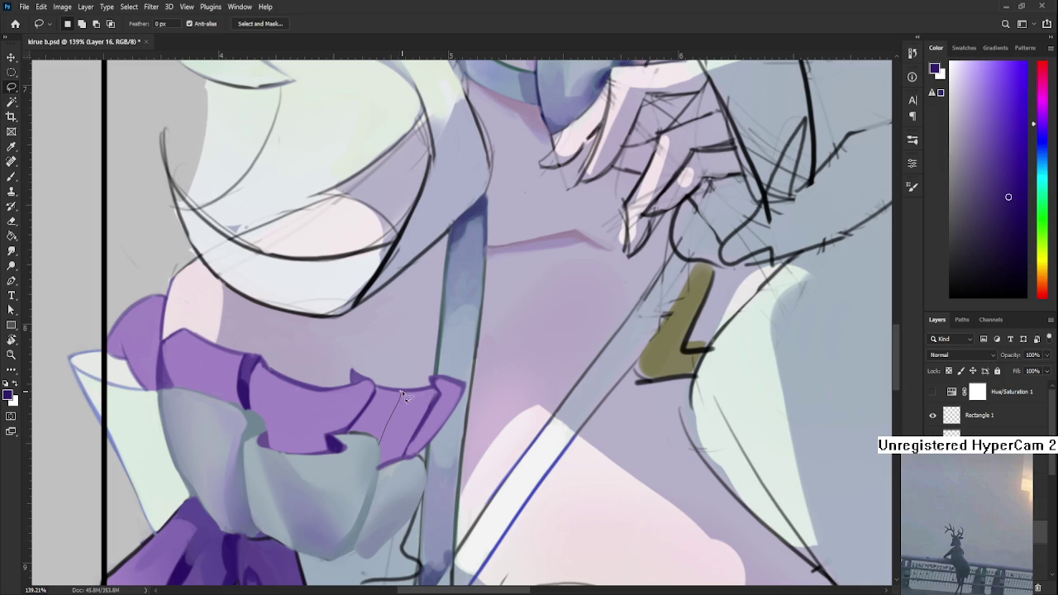
drag(427, 410, 393, 430)
drag(437, 391, 380, 389)
mouse_move(403, 457)
mouse_down()
mouse_move(382, 468)
mouse_move(379, 436)
mouse_up()
key(b)
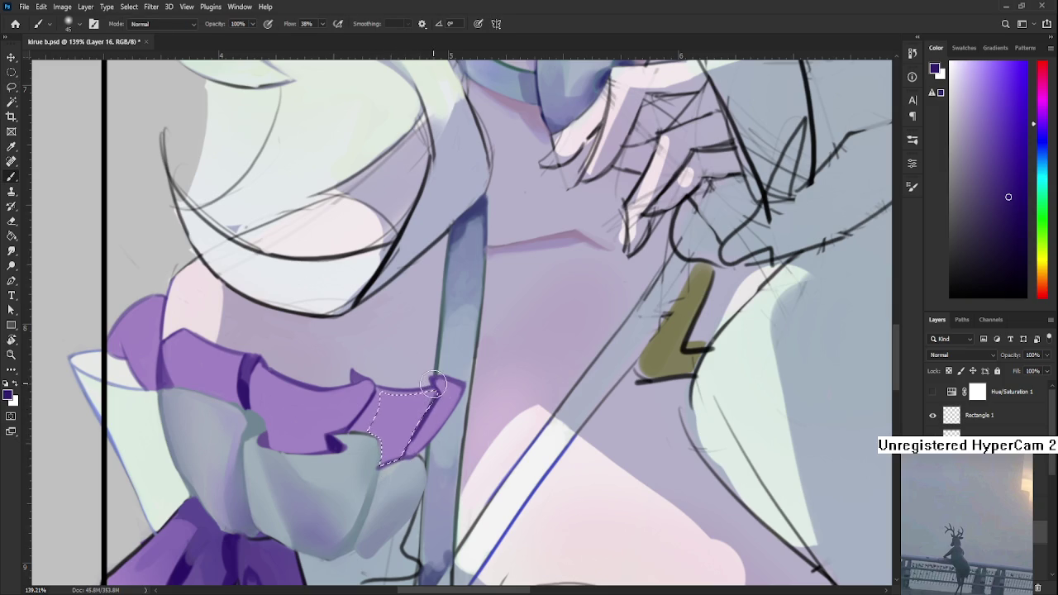
drag(431, 402, 441, 421)
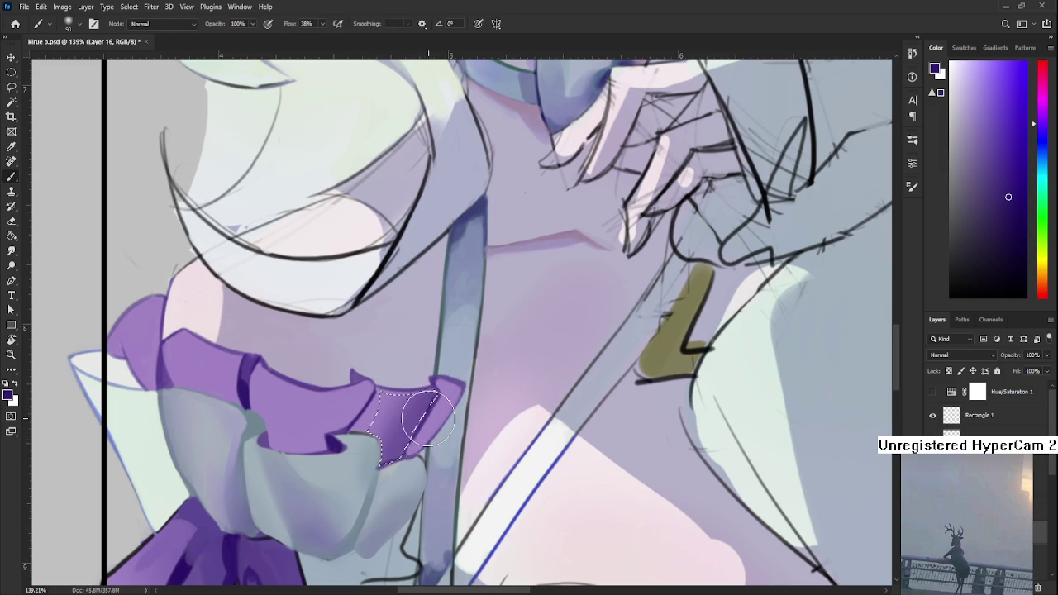
key(l)
key(ctrl+d)
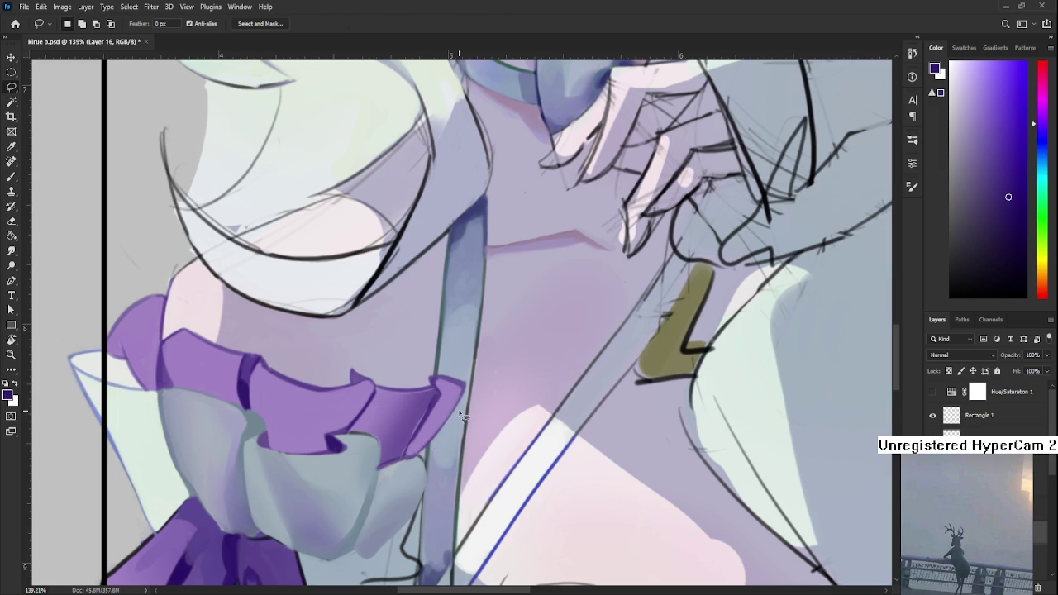
Step: Smudge the ruffle tip beside the strap and trim its edge with the Eraser
scroll(464, 417, down, 3)
scroll(488, 390, down, 3)
scroll(452, 393, up, 4)
scroll(452, 392, up, 2)
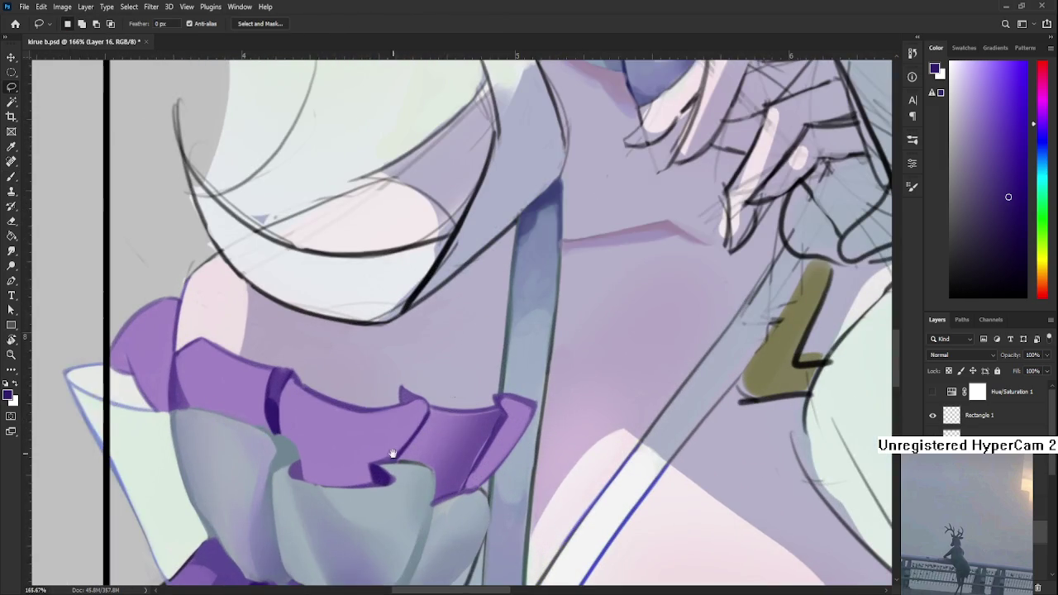
drag(452, 392, 374, 384)
key(r)
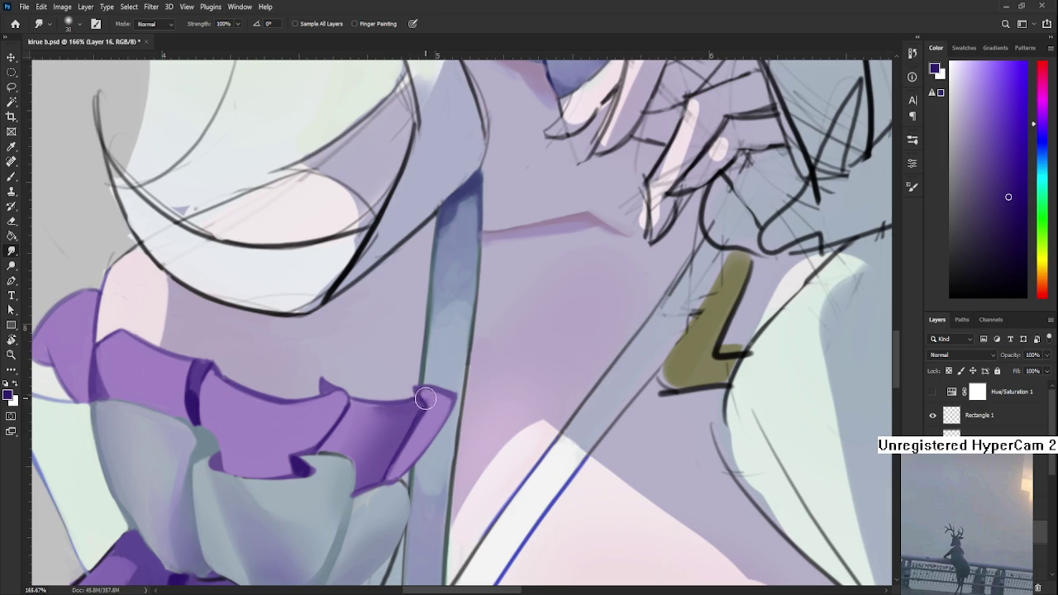
key(e)
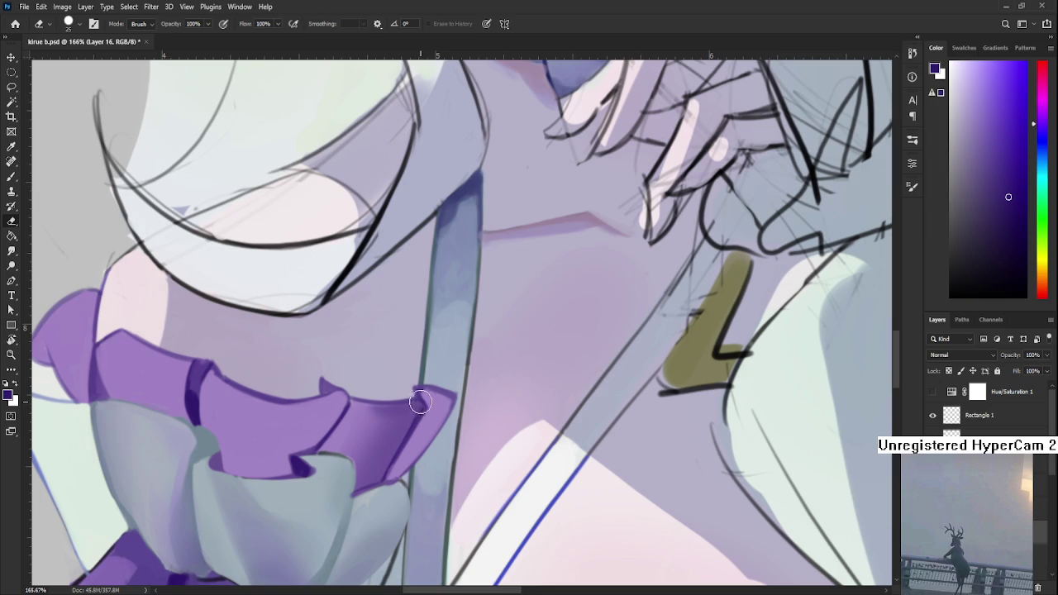
scroll(424, 402, down, 3)
scroll(413, 395, down, 3)
scroll(401, 386, up, 1)
scroll(393, 391, up, 2)
scroll(382, 398, up, 2)
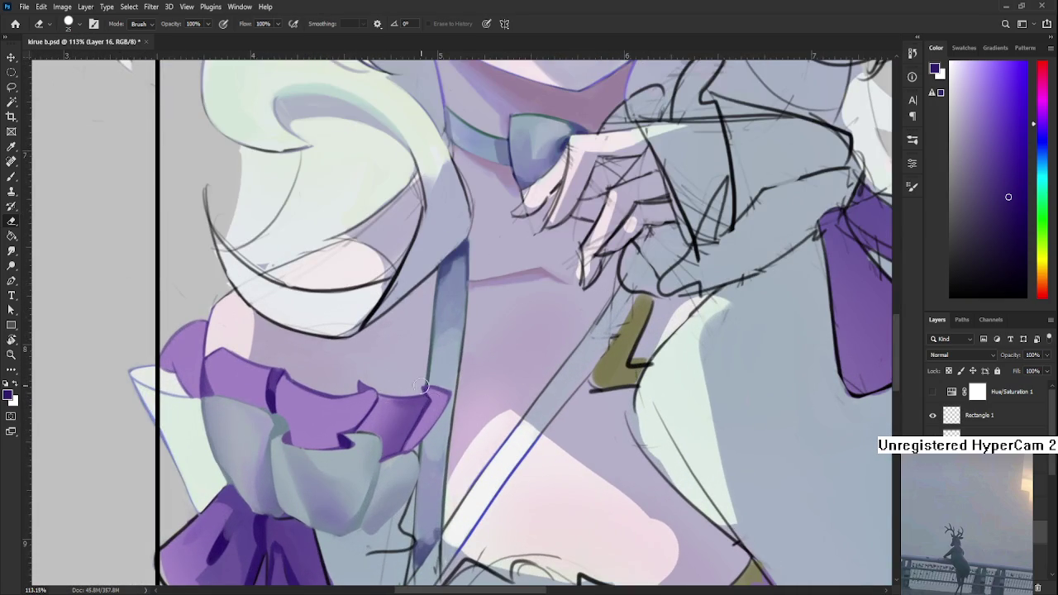
Step: Centre the view on the ruffled cuff, trial-lasso the ruffle tip by the strap, then deselect
drag(407, 393, 385, 404)
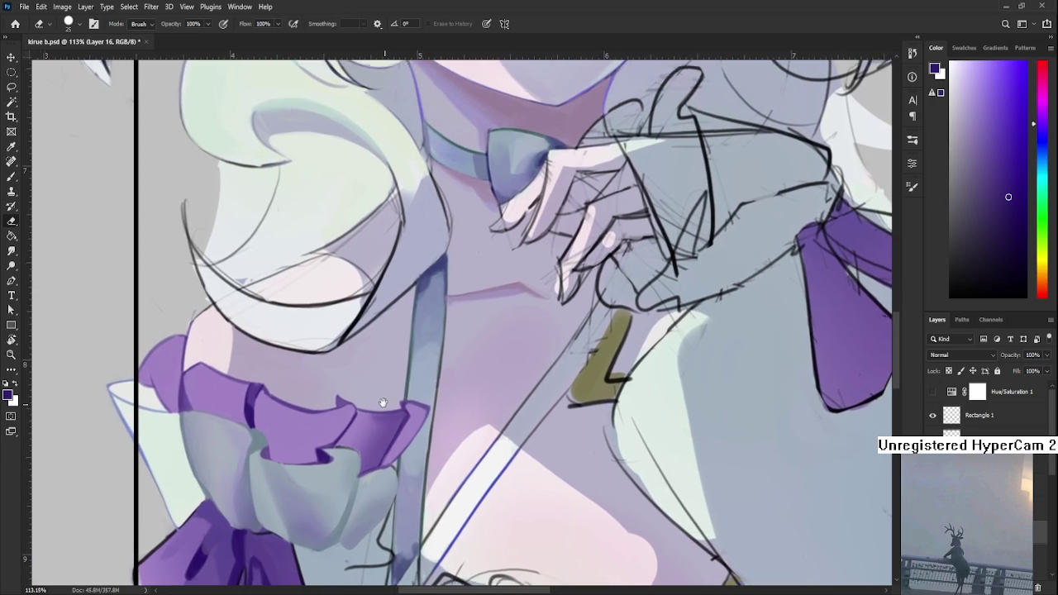
drag(384, 405, 329, 403)
key(b)
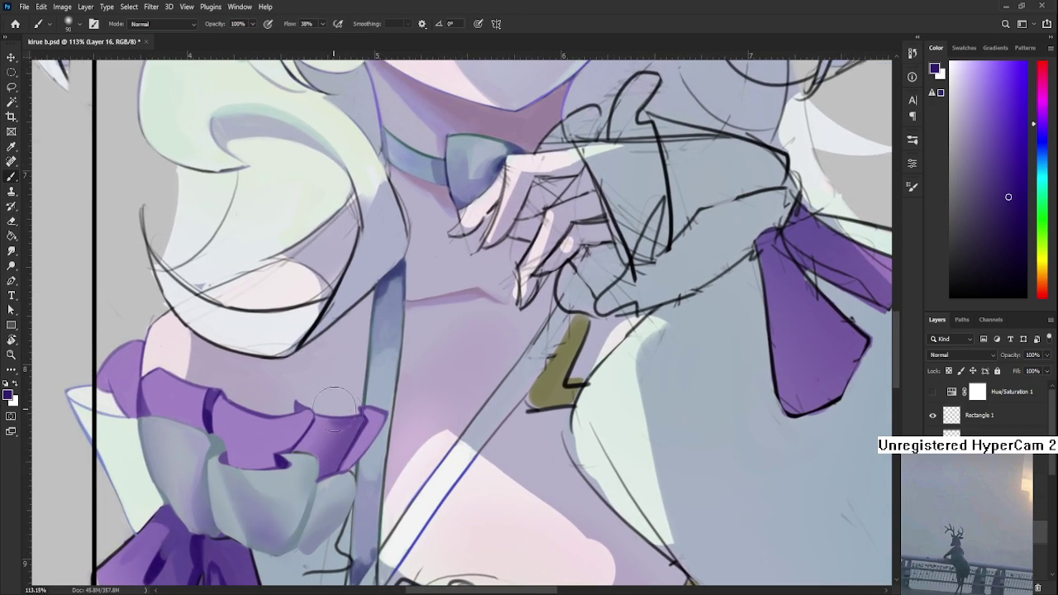
key(l)
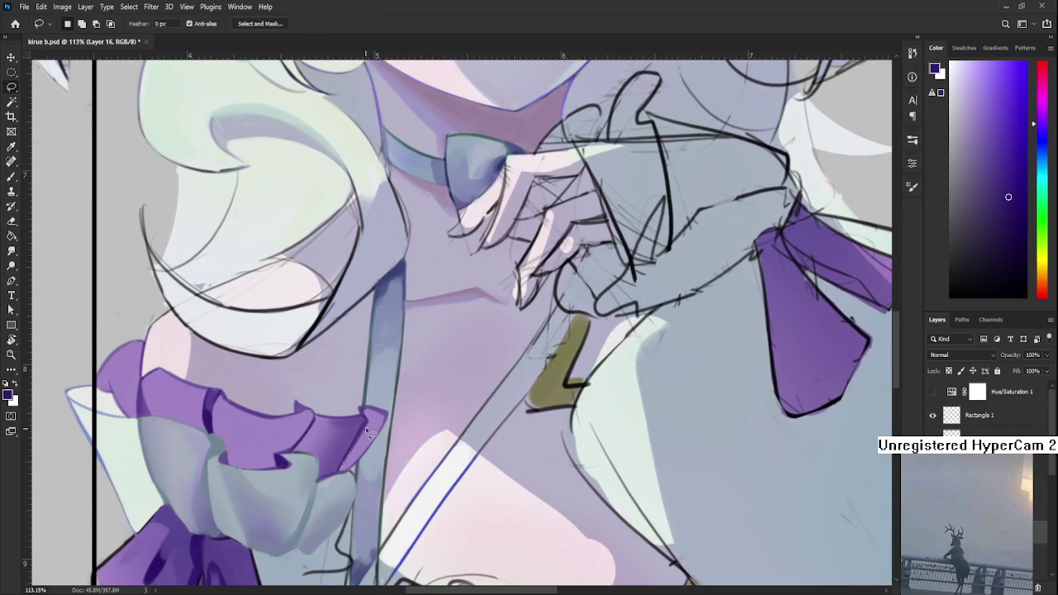
mouse_move(380, 417)
mouse_down()
mouse_move(343, 475)
mouse_move(376, 428)
mouse_move(355, 463)
mouse_up()
key(b)
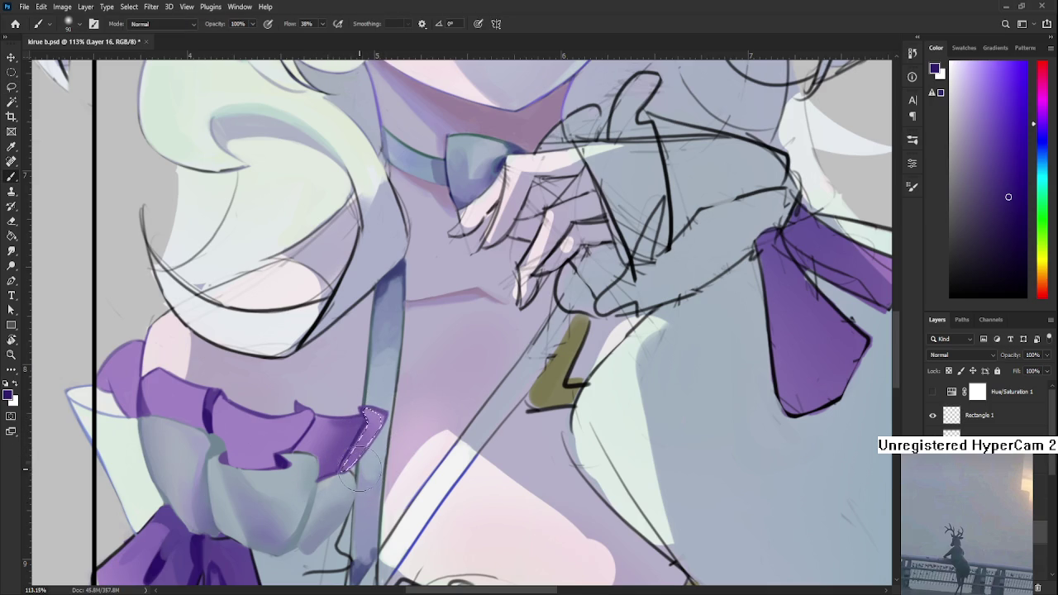
key(l)
key(ctrl+d)
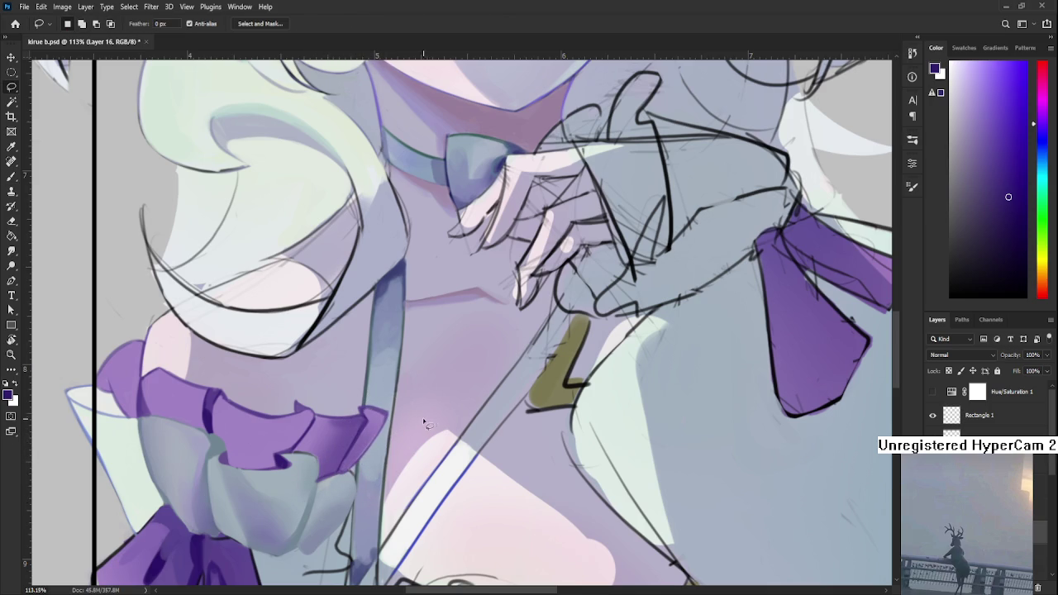
scroll(372, 446, up, 1)
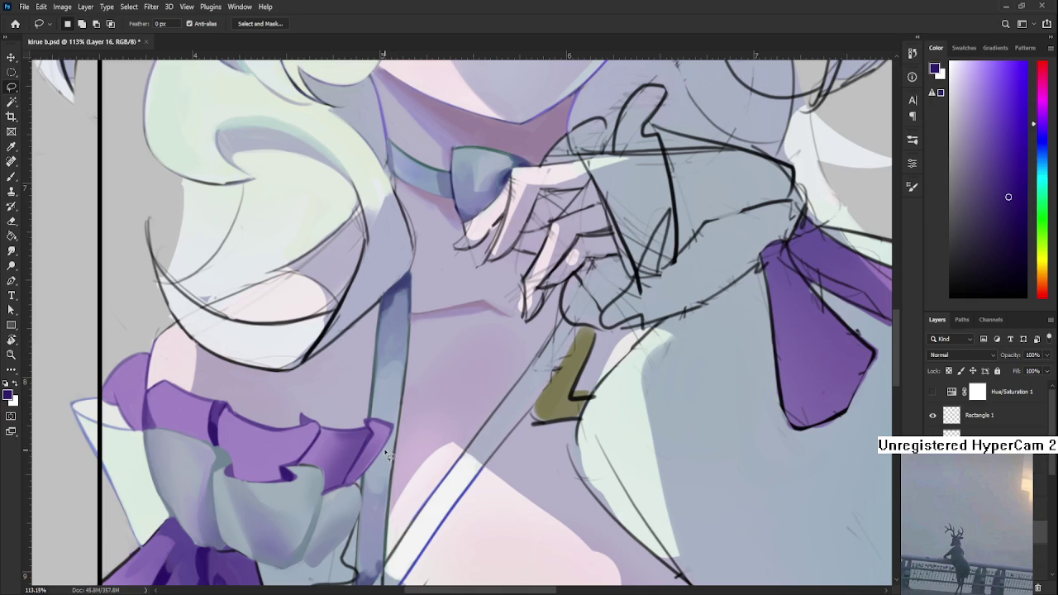
Step: Lasso the ruffle edge beside the strap and sample its purple
key(r)
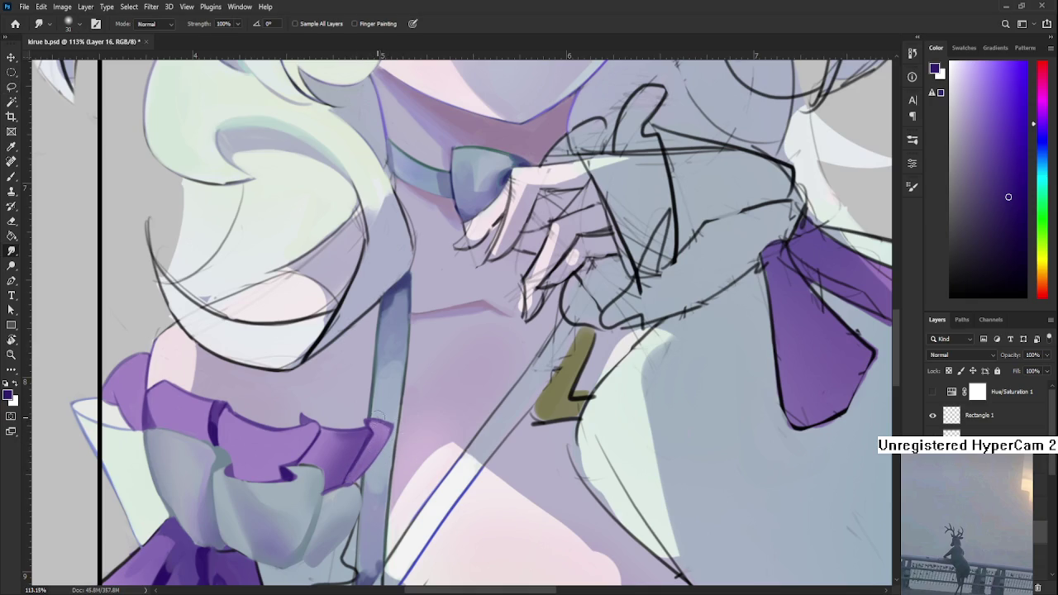
key(l)
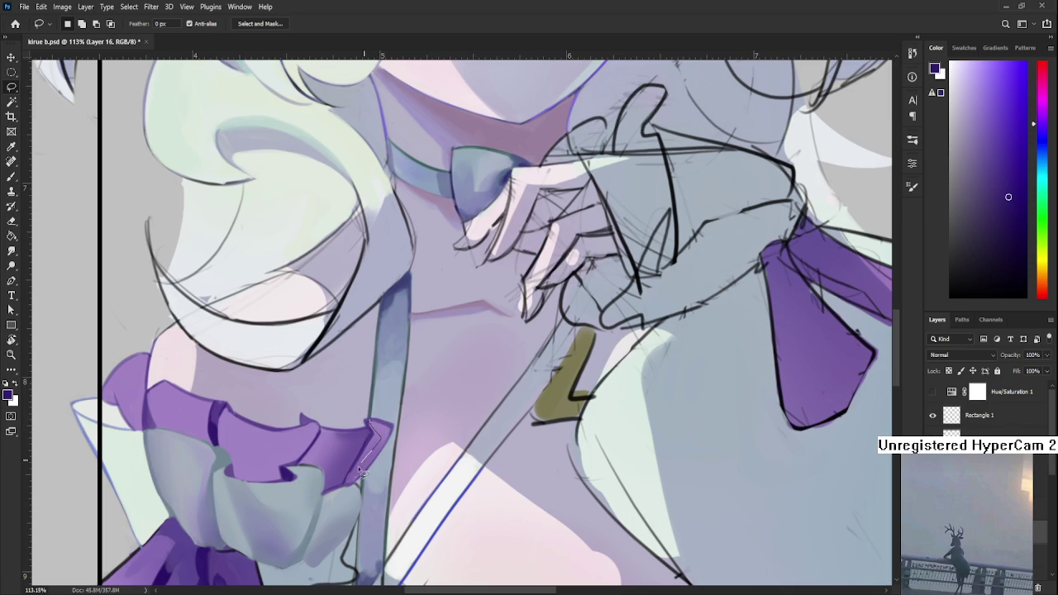
drag(351, 486, 387, 423)
key(b)
alt+click(366, 442)
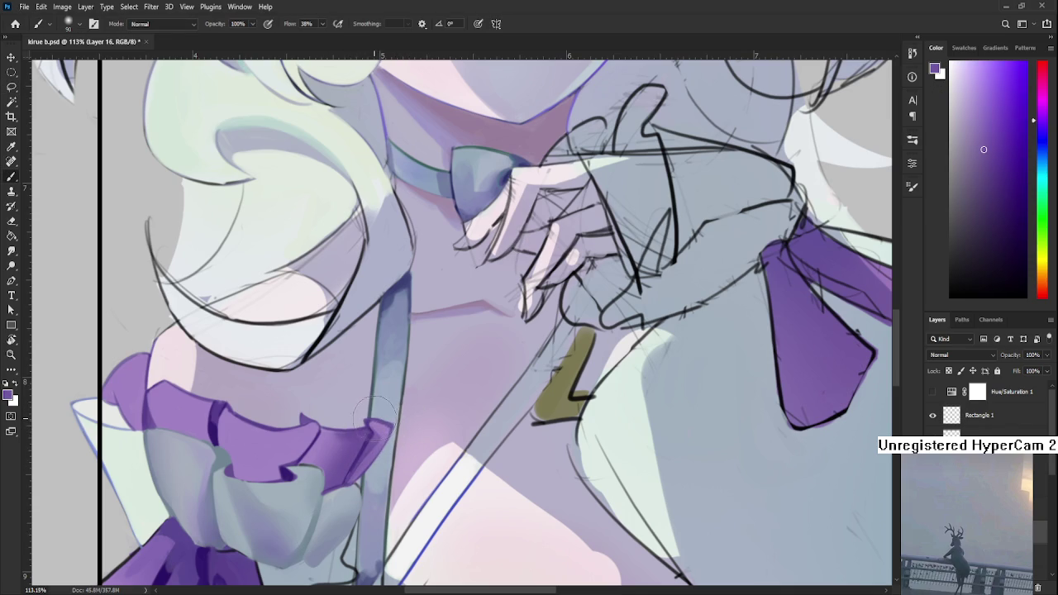
Step: Paint lighter purple strokes into the selected ruffle tip near the strap
mouse_move(377, 418)
mouse_down()
mouse_move(359, 473)
mouse_move(373, 423)
mouse_up()
alt+click(378, 432)
alt+click(374, 445)
alt+click(382, 434)
alt+click(370, 453)
alt+click(374, 449)
alt+click(385, 426)
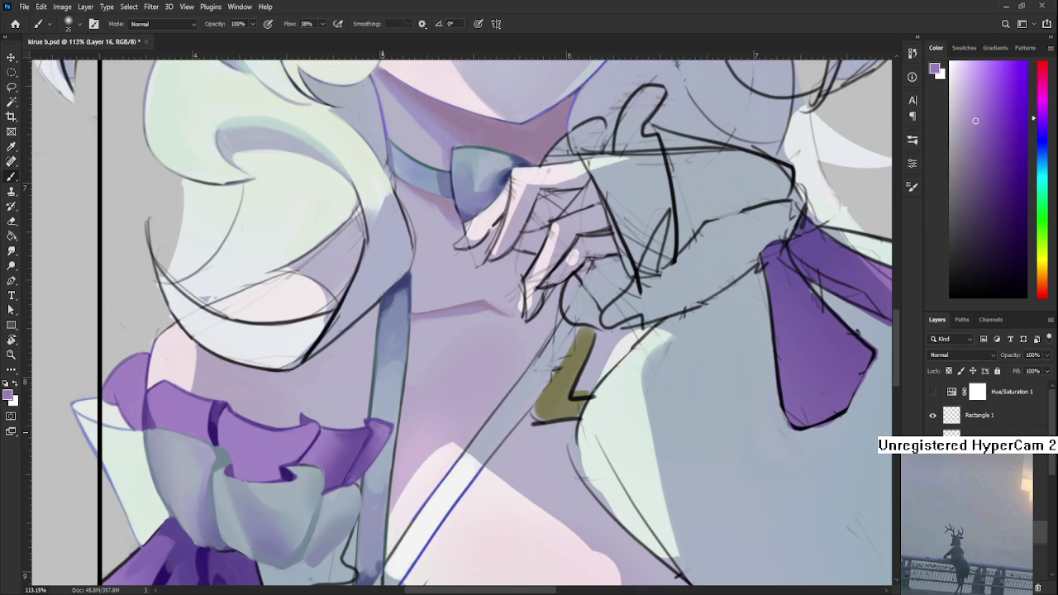
Step: Bring the ruffled cuff back into view and sample a new purple from the canvas
scroll(419, 438, down, 3)
scroll(419, 438, down, 3)
scroll(419, 438, down, 2)
scroll(390, 397, up, 3)
scroll(390, 396, up, 3)
drag(389, 395, 392, 451)
alt+click(417, 426)
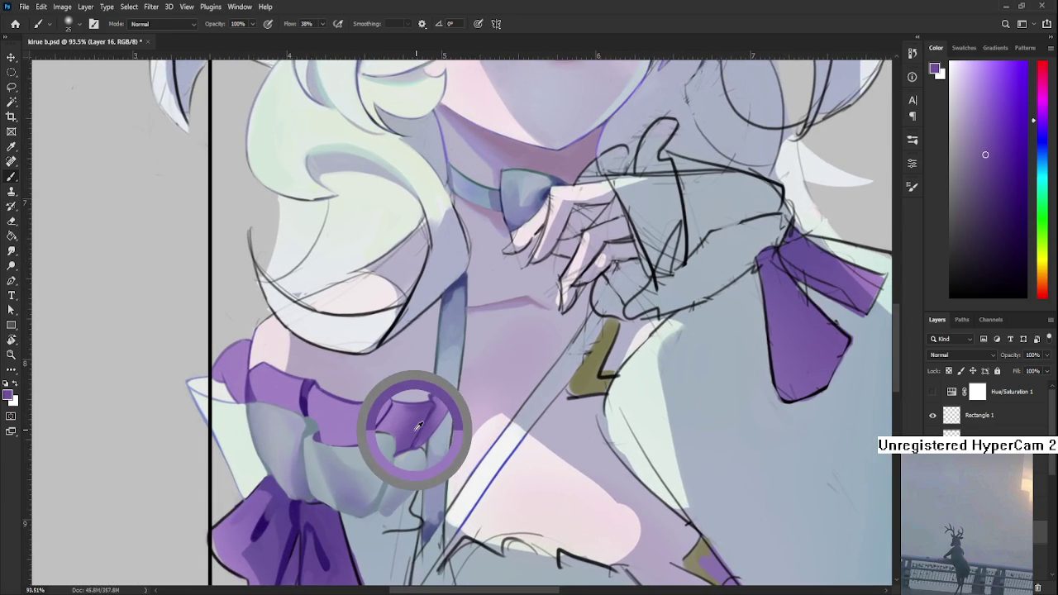
Step: Reposition the view and lasso a fold in the middle of the ruffle
drag(464, 351, 459, 404)
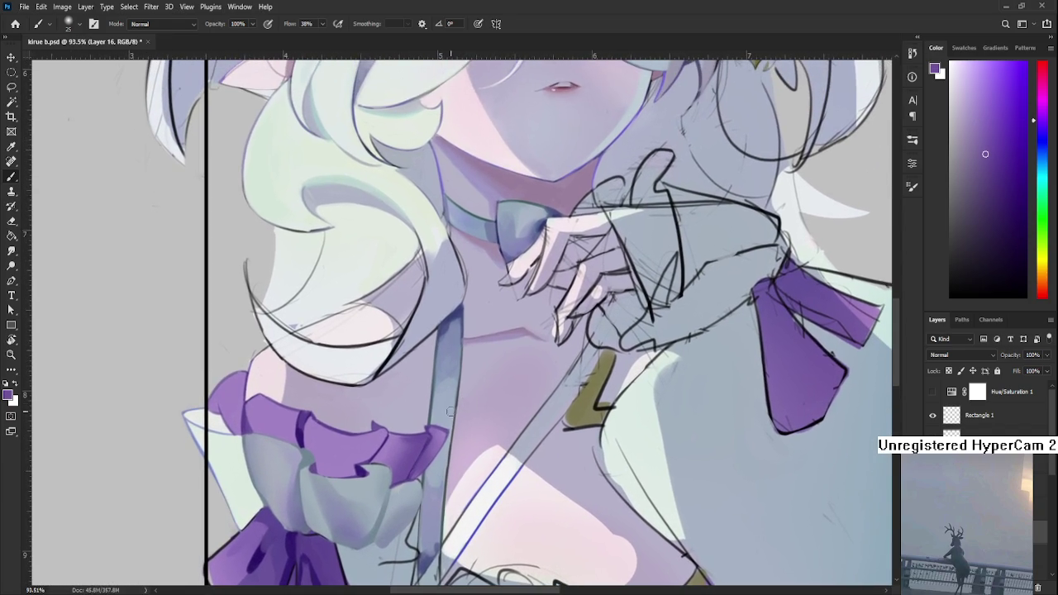
alt+click(430, 433)
mouse_move(331, 451)
mouse_down()
mouse_move(356, 459)
mouse_move(335, 477)
mouse_up()
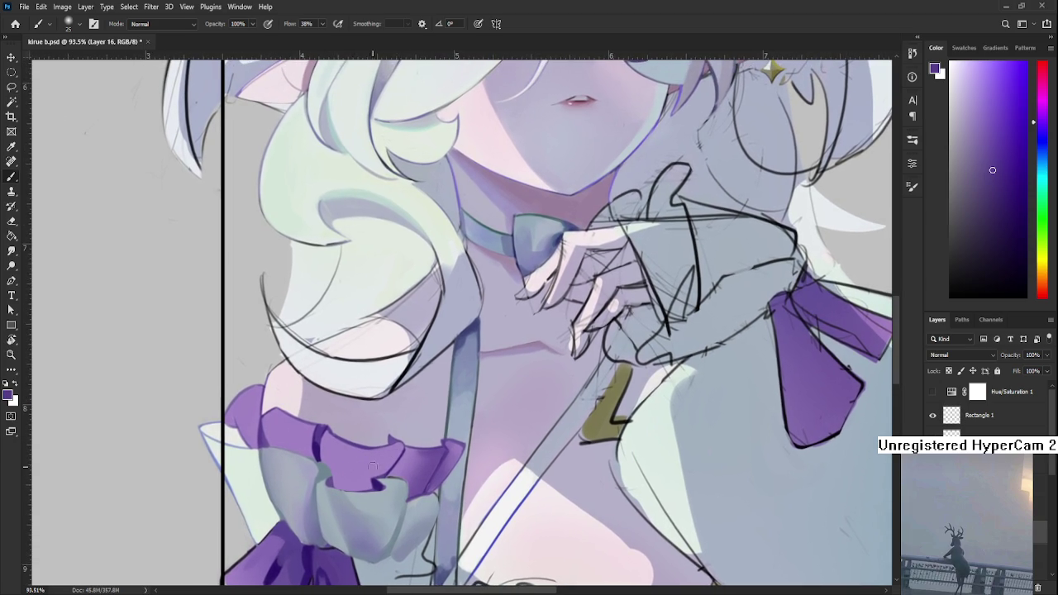
key(l)
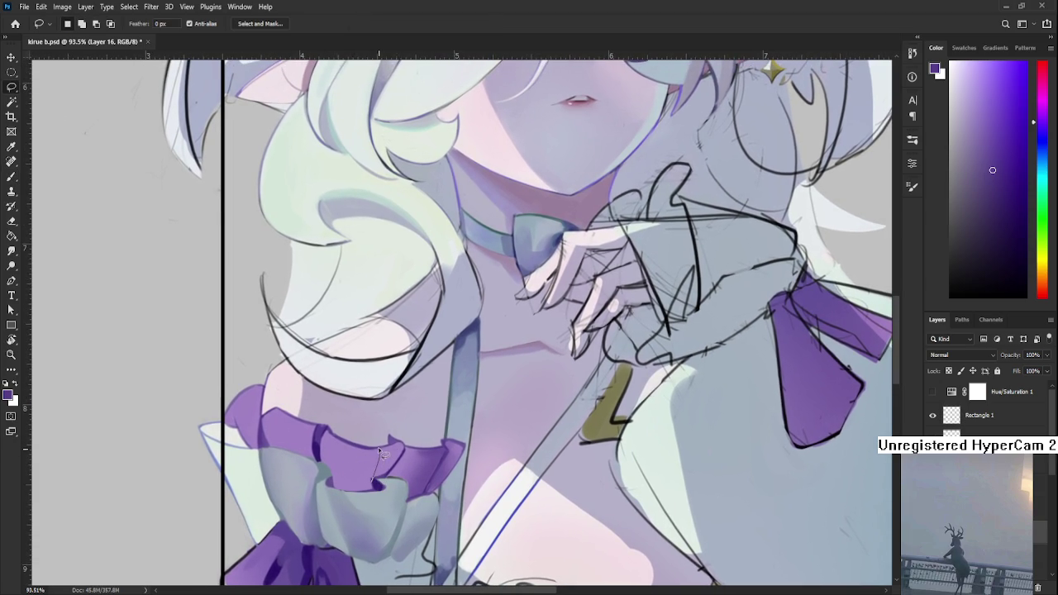
mouse_move(409, 450)
mouse_down()
mouse_move(394, 476)
mouse_move(374, 479)
mouse_up()
key(b)
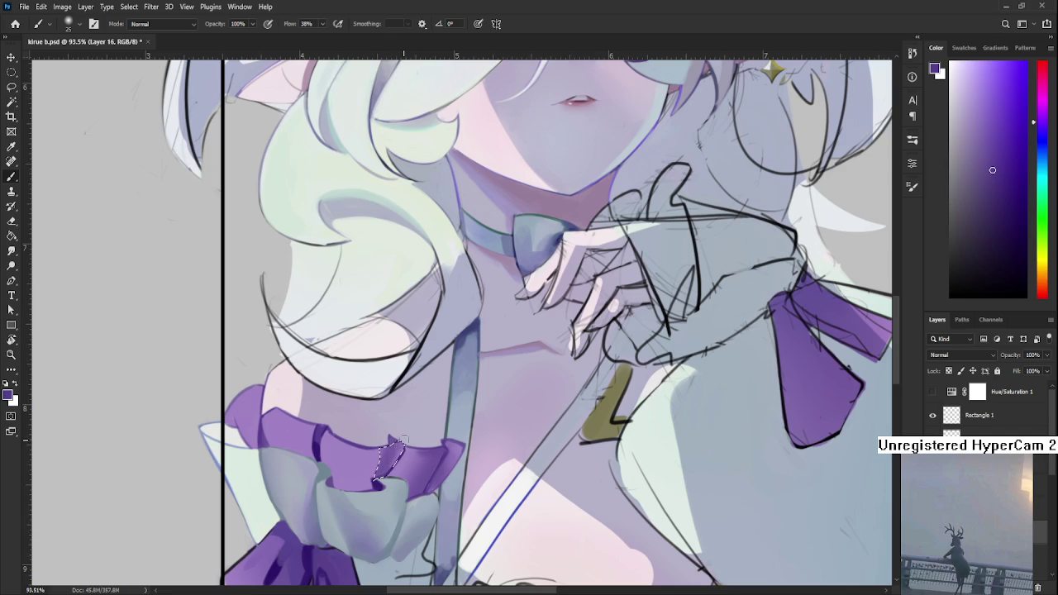
Step: Shade the middle fold with sampled lighter and darker purples, then deselect
alt+click(382, 455)
alt+click(372, 438)
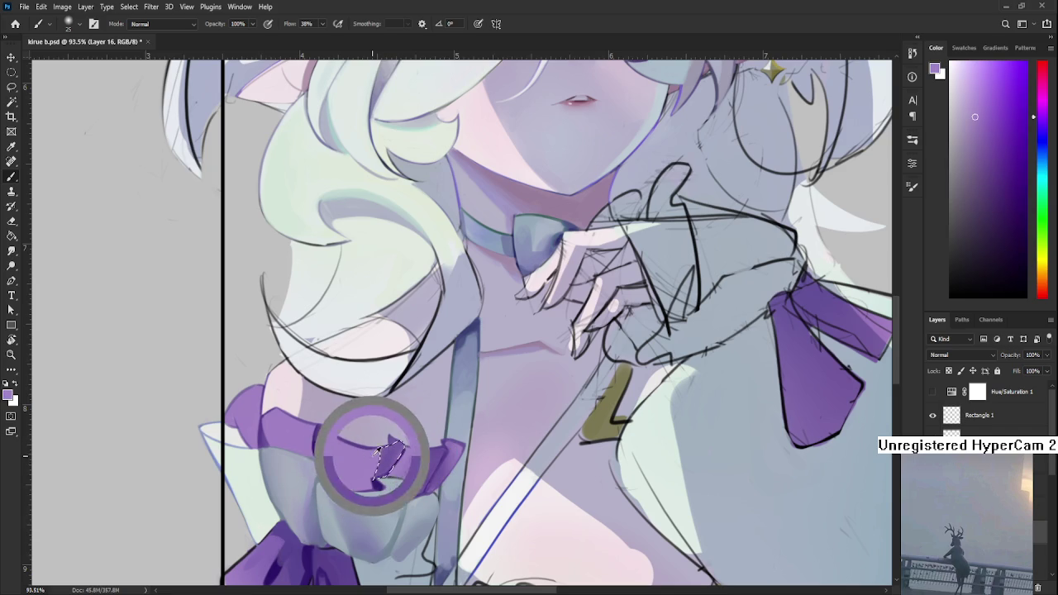
key(ctrl+d)
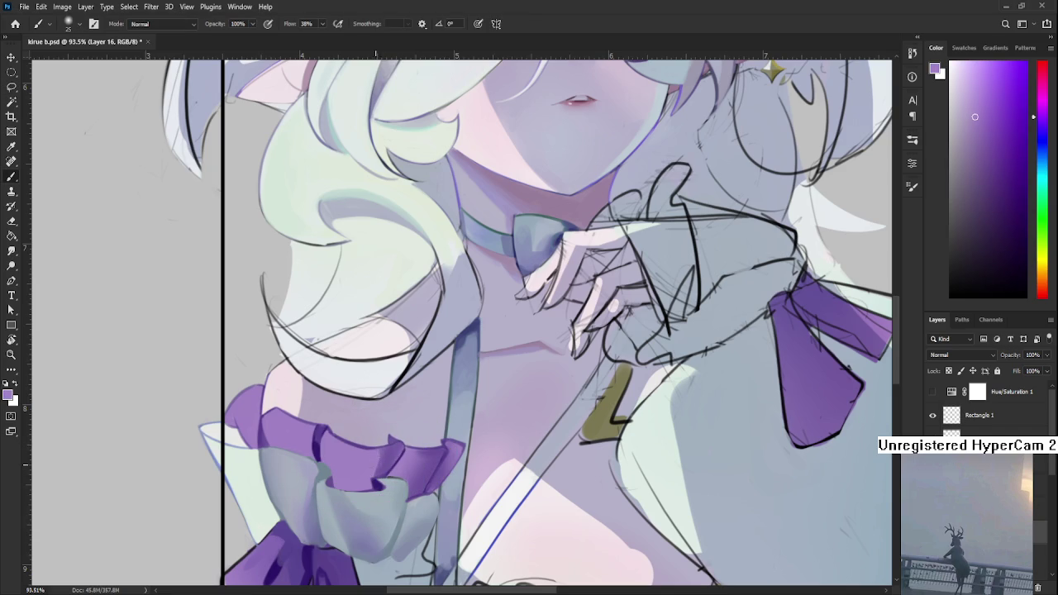
alt+click(385, 460)
alt+click(380, 466)
alt+click(377, 467)
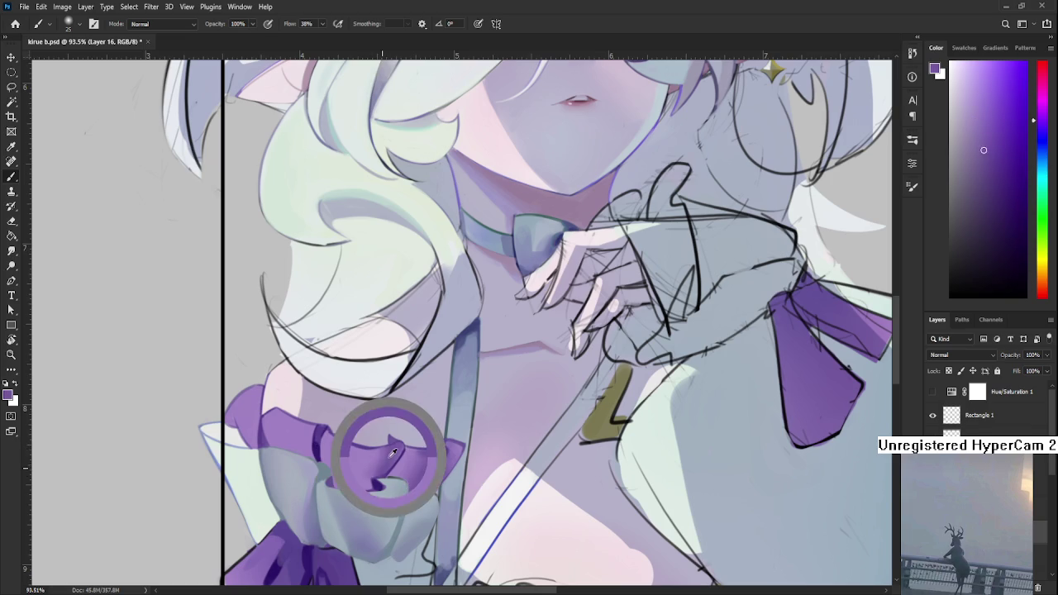
alt+click(369, 464)
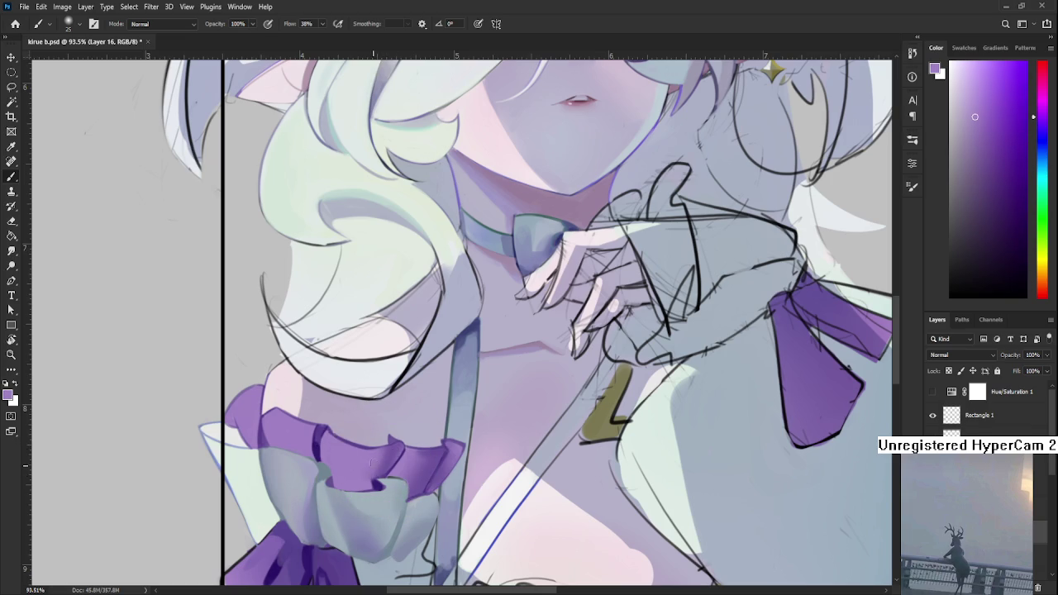
Step: Shift the view up and resample purple from the upper ruffle
scroll(381, 453, up, 2)
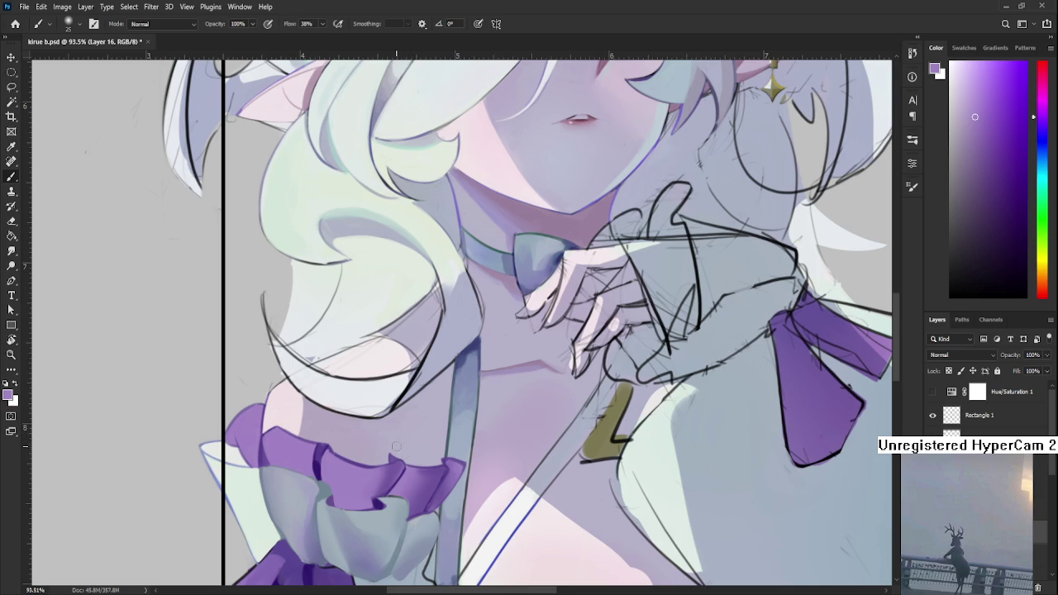
drag(397, 446, 408, 412)
alt+click(410, 433)
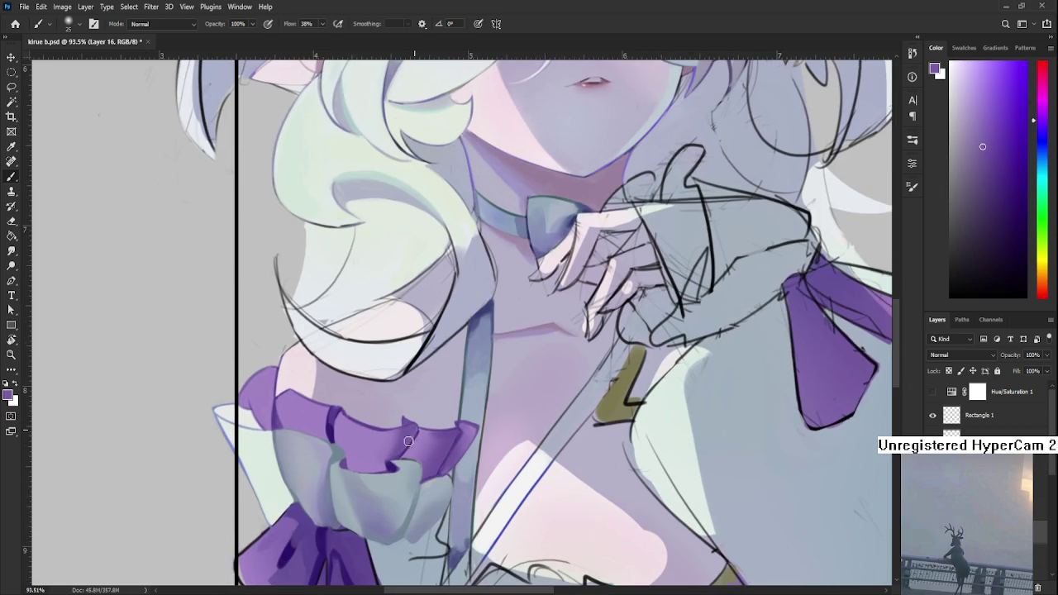
alt+click(406, 438)
key(l)
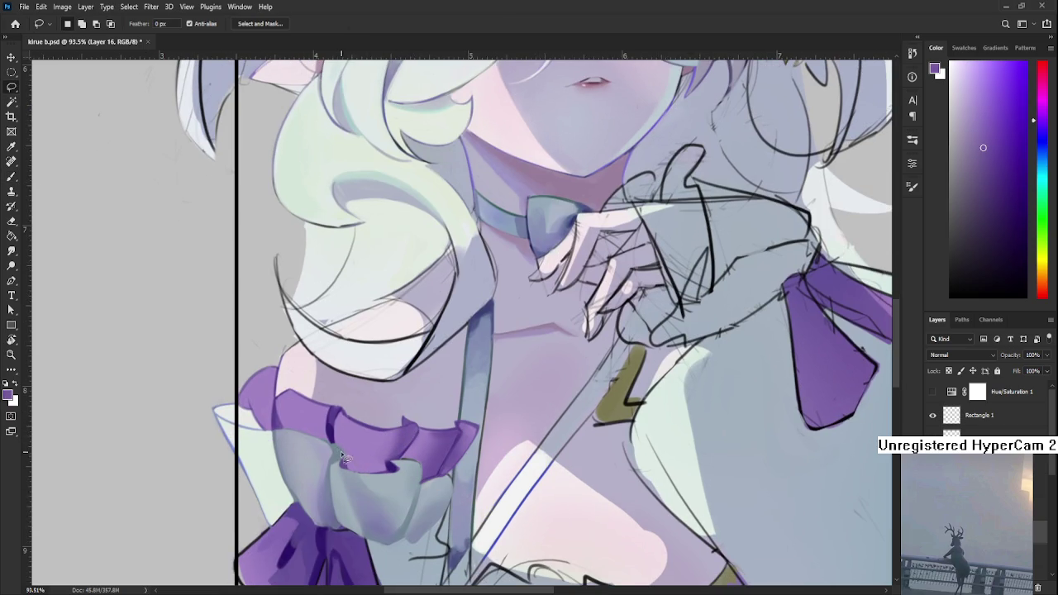
Step: Lasso the ruffle fold above the bow and start painting it darker purple
drag(337, 414, 337, 415)
mouse_move(337, 415)
mouse_down()
mouse_move(376, 478)
mouse_move(393, 433)
mouse_move(337, 413)
mouse_up()
key(b)
drag(363, 477, 370, 450)
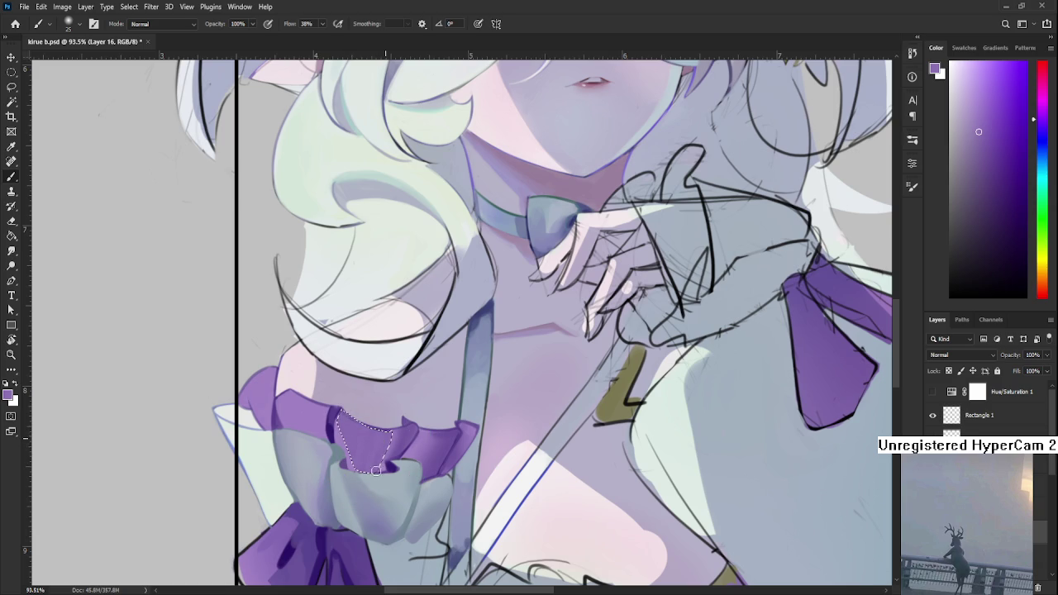
Step: Deepen the selected fold's notch with sampled darker purples and the bow's grey-blue
alt+click(371, 457)
alt+click(356, 425)
alt+click(374, 445)
drag(374, 445, 343, 433)
alt+click(342, 430)
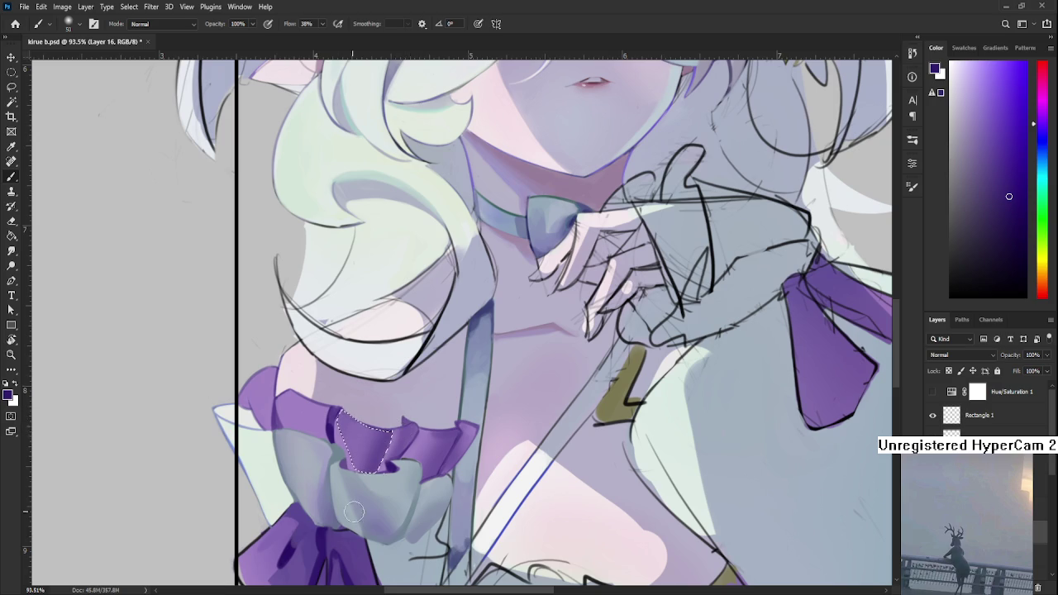
alt+click(376, 464)
alt+click(363, 451)
alt+click(363, 438)
Step: Deselect the fold and soften the repainted pleat with Smudge and Eraser
key(l)
key(ctrl+d)
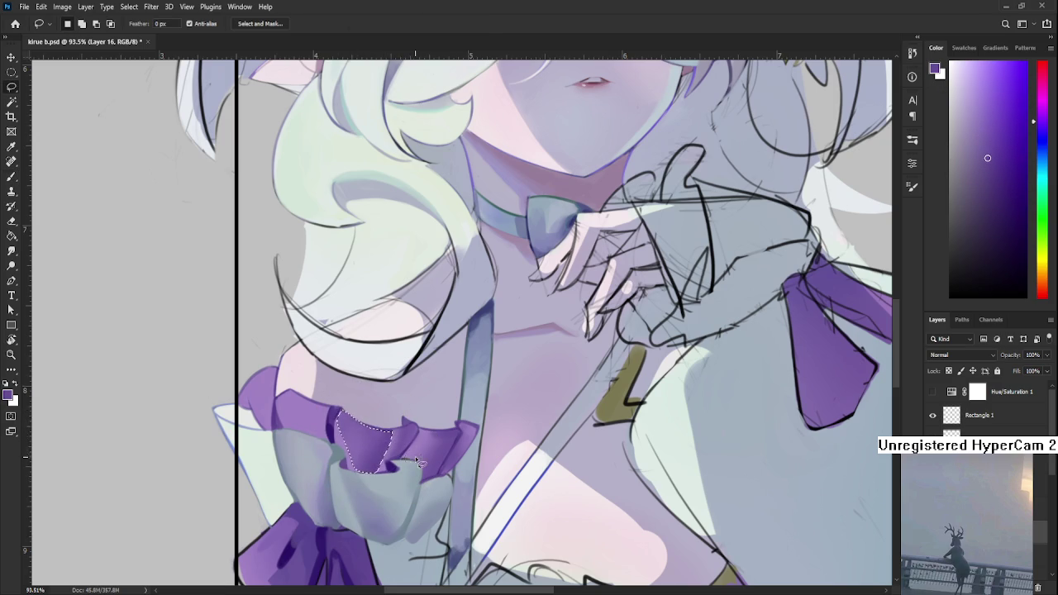
scroll(404, 450, down, 2)
scroll(404, 438, down, 1)
scroll(405, 437, up, 2)
scroll(388, 458, up, 1)
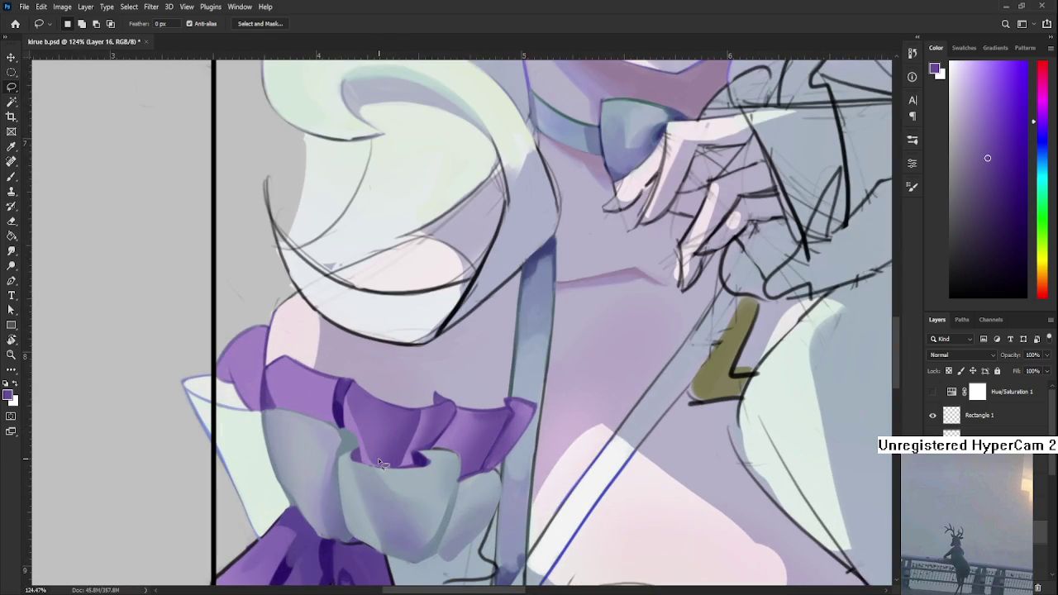
key(r)
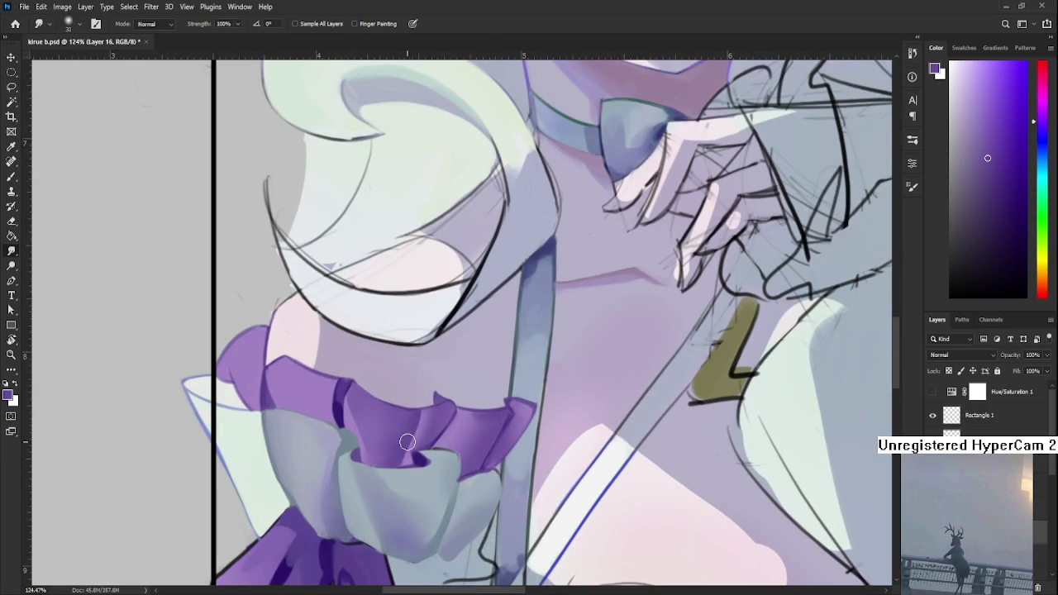
key(e)
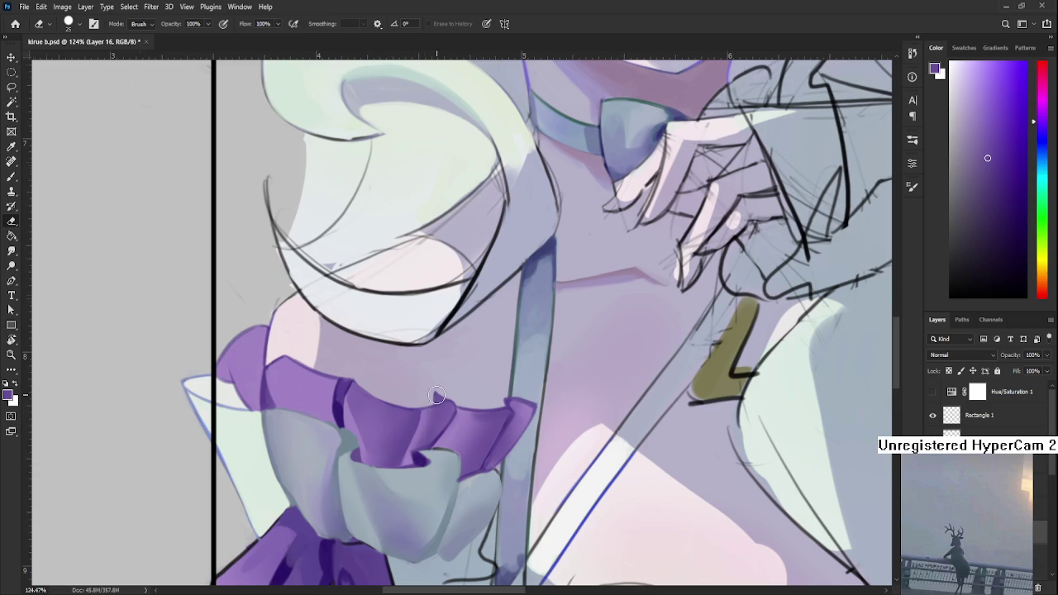
Step: Lightly erase part of the left cuff's purple frill with a soft 30 px eraser
scroll(437, 395, down, 5)
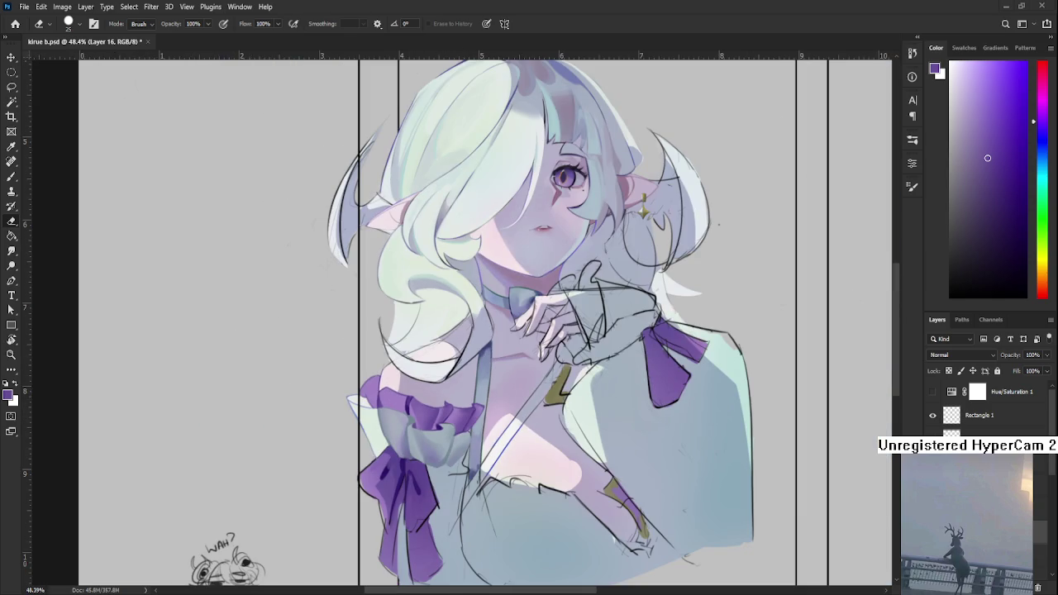
key(period)
scroll(395, 402, up, 3)
scroll(395, 403, up, 1)
scroll(360, 441, up, 2)
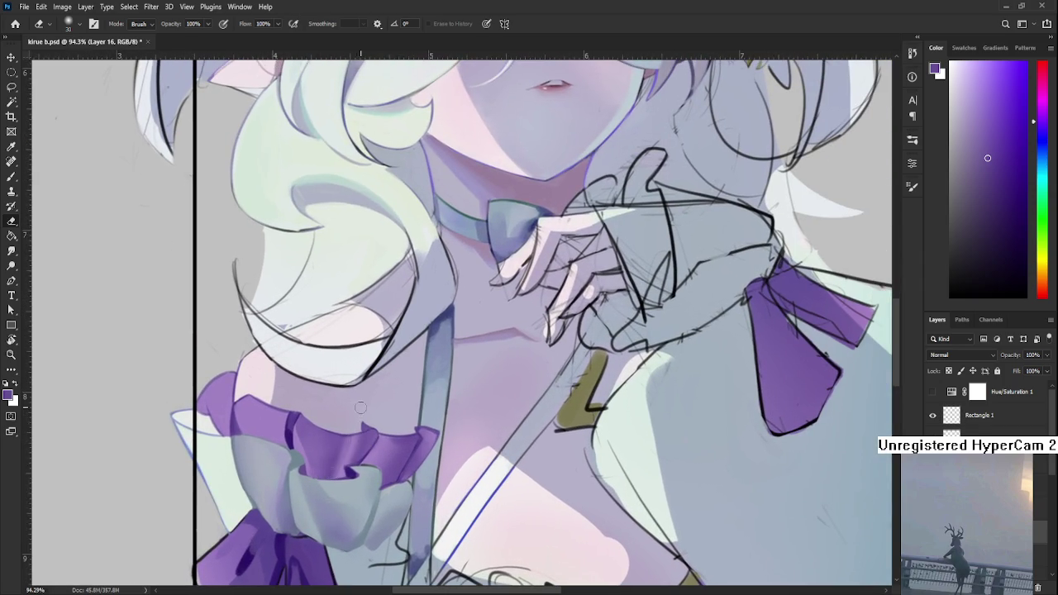
drag(354, 448, 334, 473)
key(b)
alt+click(339, 442)
key(e)
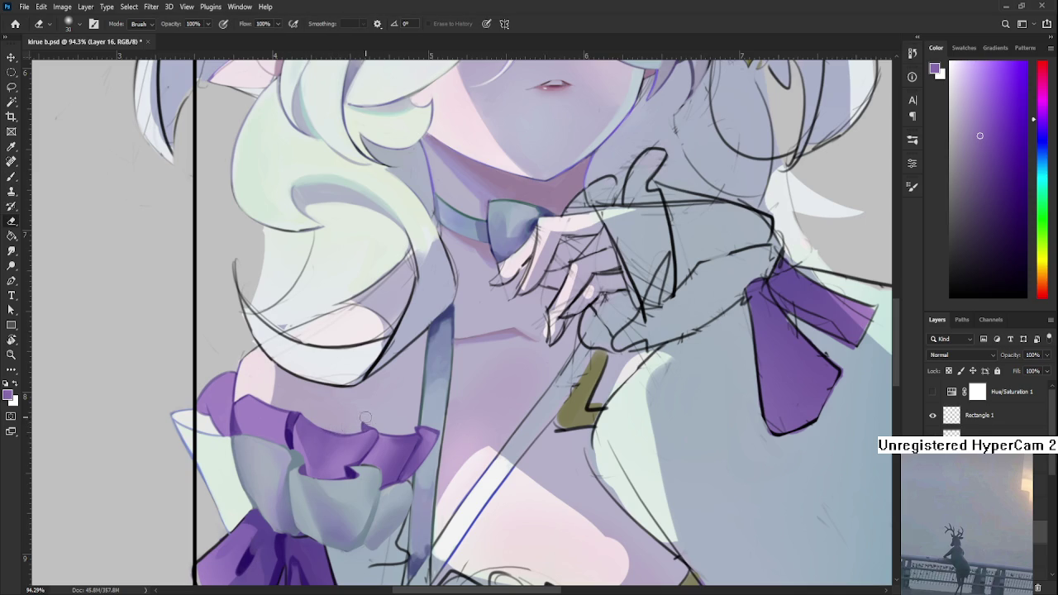
drag(411, 390, 438, 370)
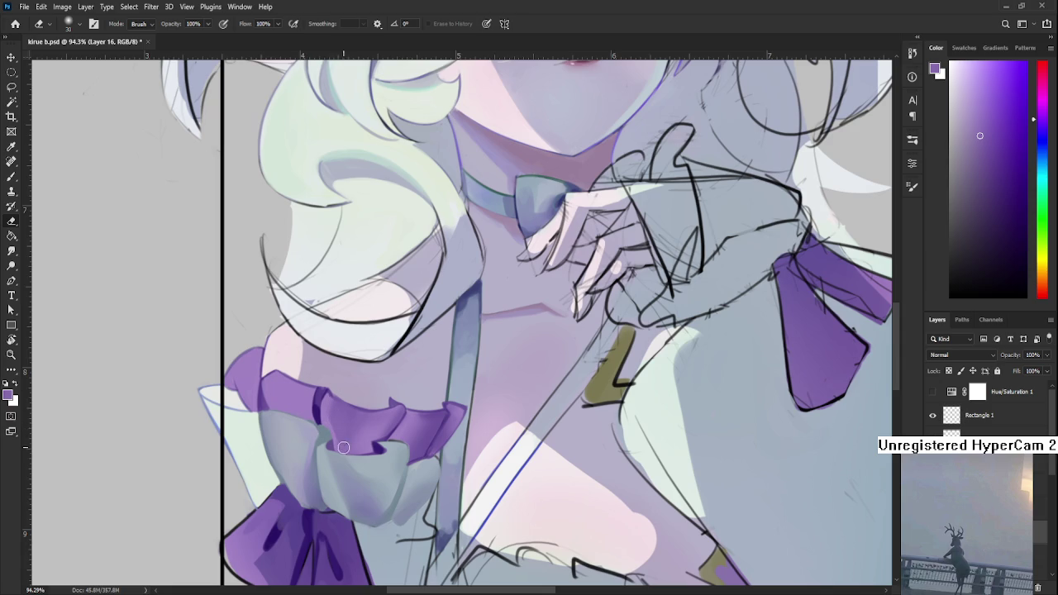
key(b)
key(e)
scroll(482, 411, down, 3)
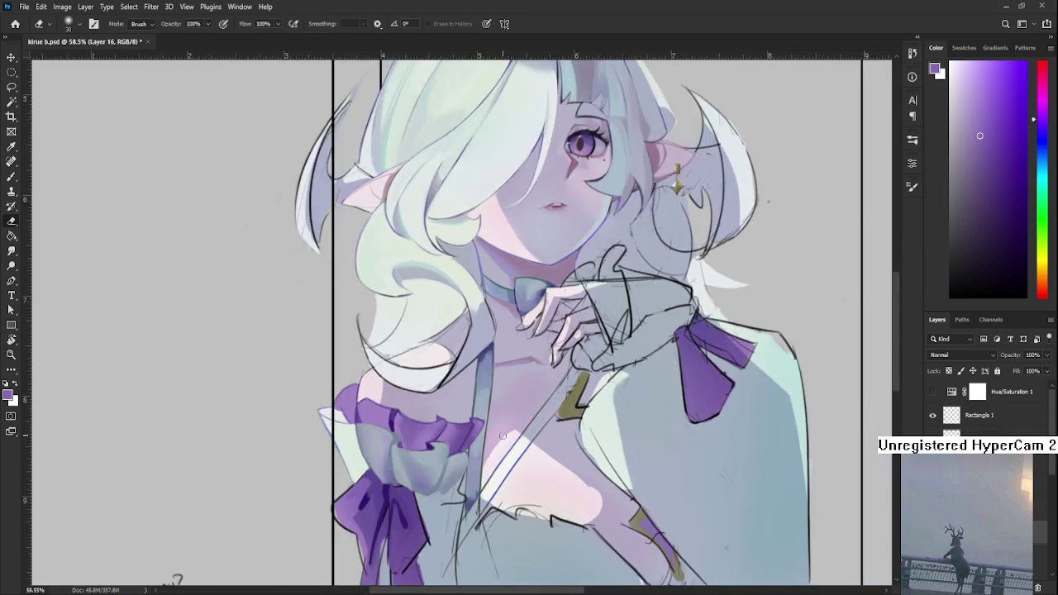
Step: Sample a dark purple and brush shading into the left cuff's ruffle folds
scroll(483, 411, down, 3)
scroll(482, 411, down, 3)
scroll(362, 361, up, 3)
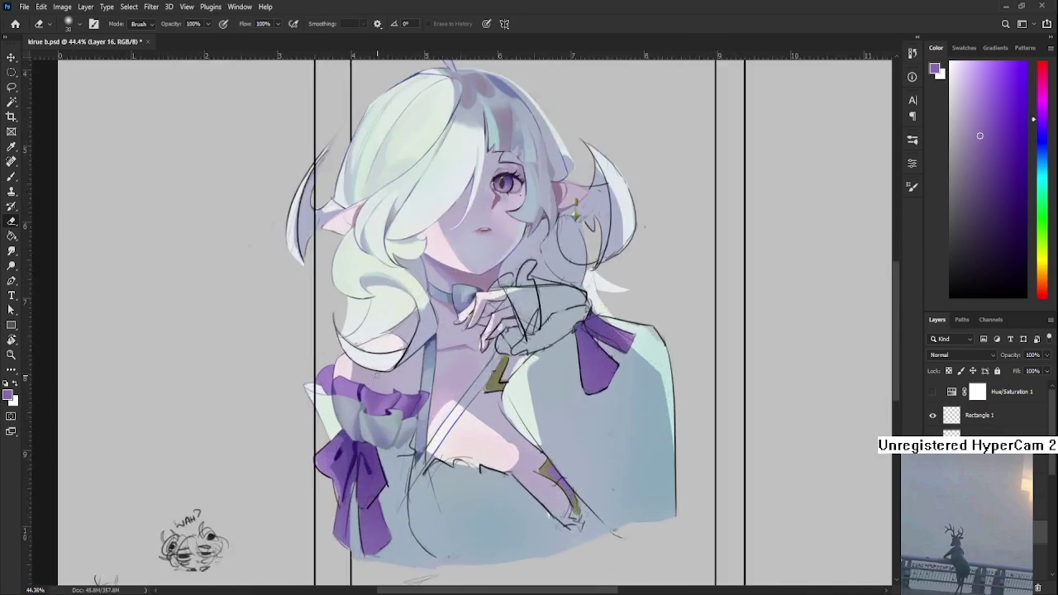
scroll(367, 356, up, 3)
scroll(372, 353, up, 2)
key(b)
drag(337, 424, 337, 567)
scroll(380, 389, down, 1)
drag(380, 389, 364, 410)
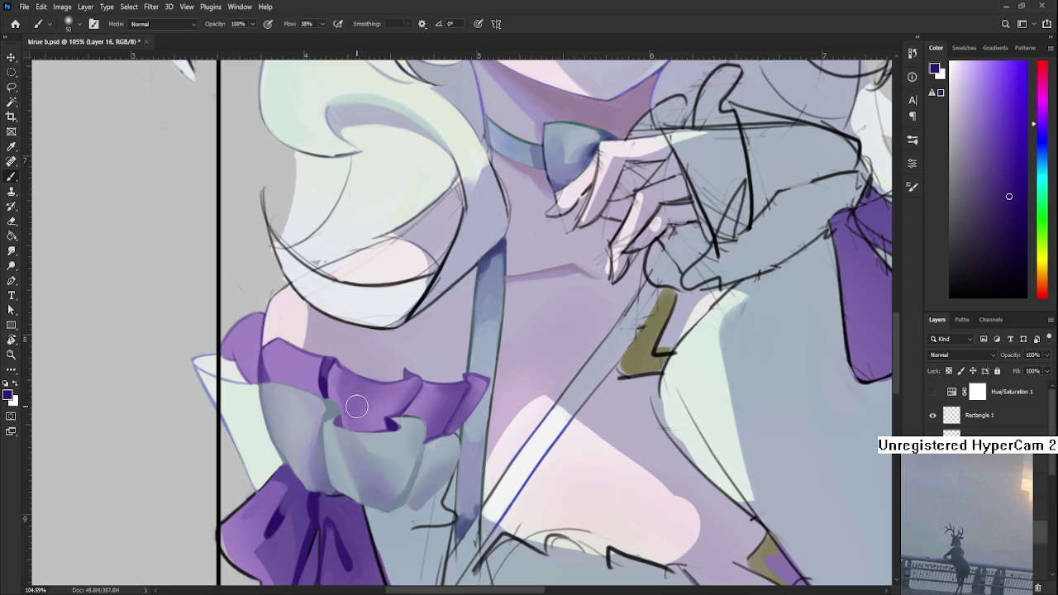
Step: Lasso one ruffle fold, paint darker purple inside it, and deselect
key(l)
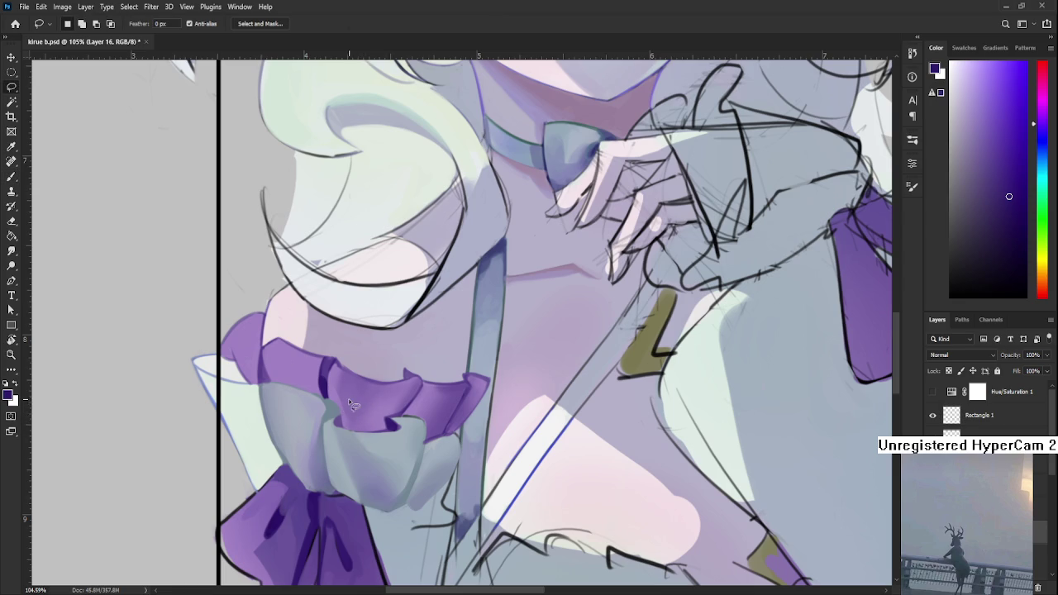
drag(344, 391, 352, 430)
key(b)
alt+click(367, 433)
alt+click(367, 389)
alt+click(358, 410)
drag(359, 408, 353, 423)
alt+click(359, 386)
drag(345, 381, 363, 413)
key(ctrl+d)
Step: Sample several ruffle purples for the next shading pass
key(l)
key(b)
alt+click(372, 400)
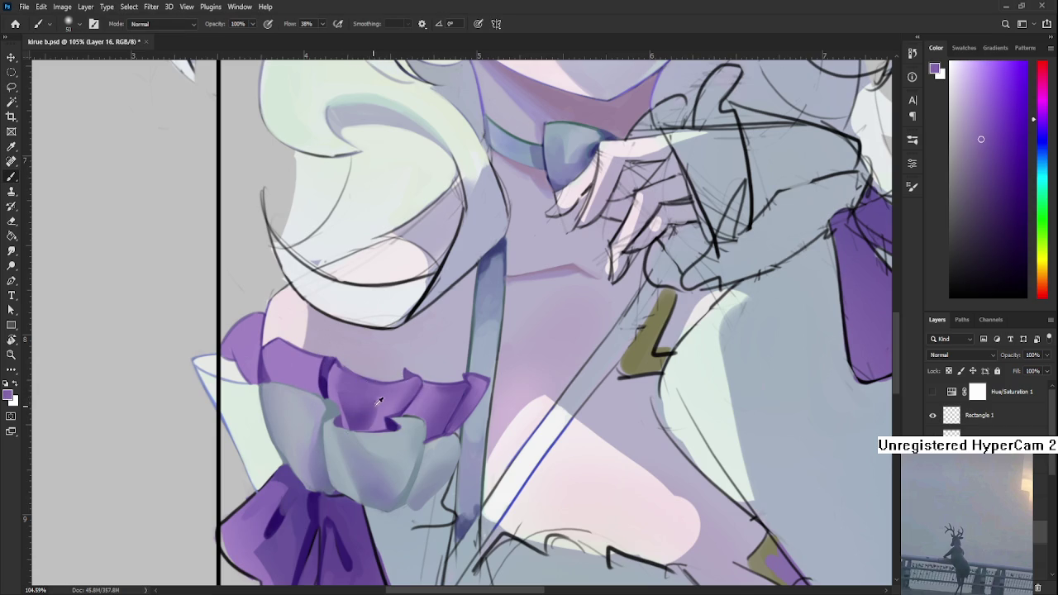
alt+click(372, 408)
alt+click(359, 424)
alt+click(374, 414)
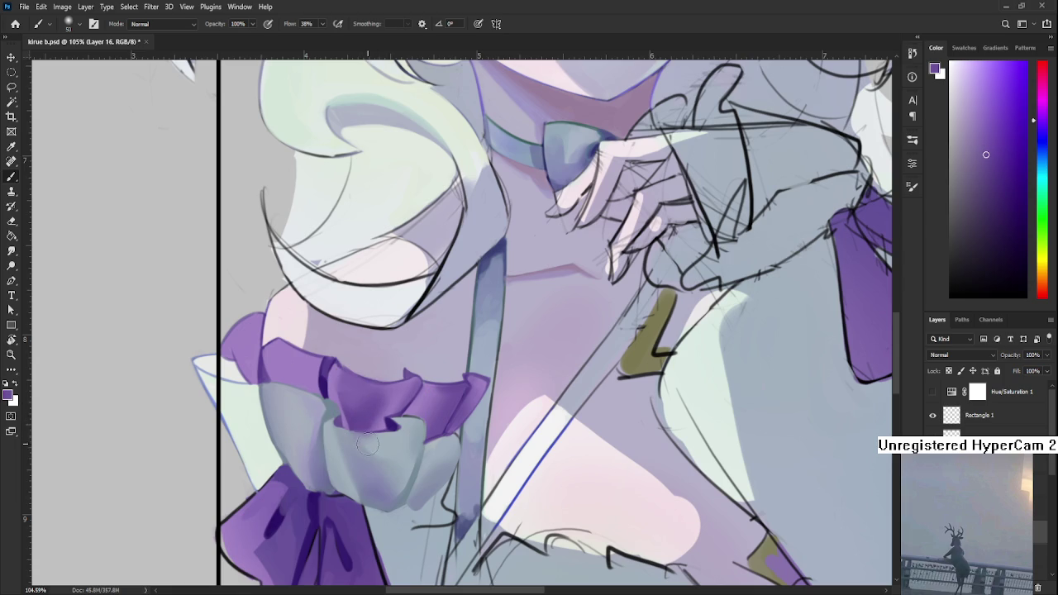
Step: Touch up the ruffle with a slightly darker purple and reframe the cuff
key(e)
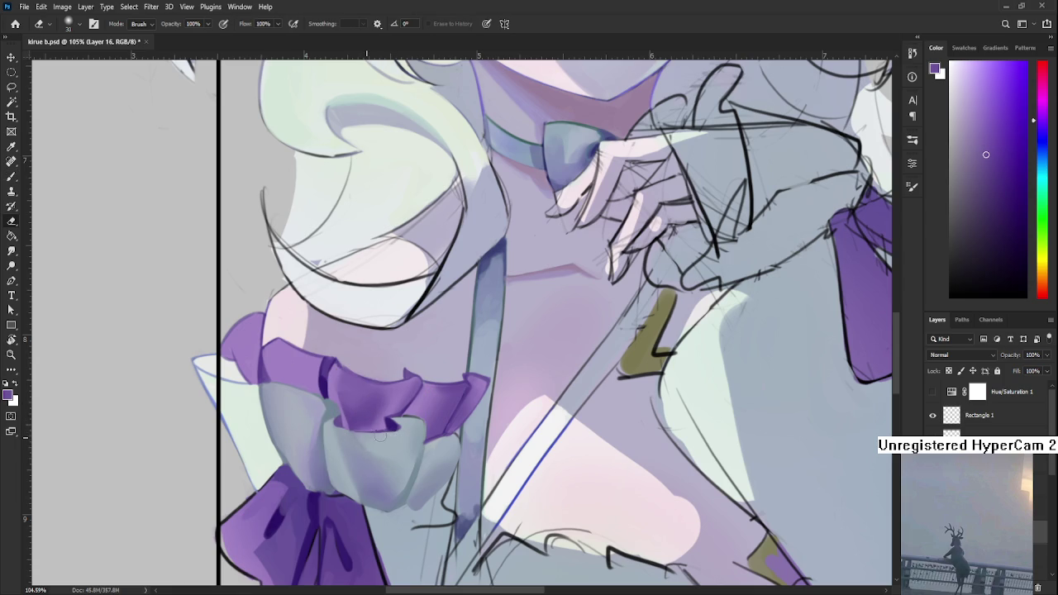
key(b)
alt+click(364, 417)
alt+click(367, 419)
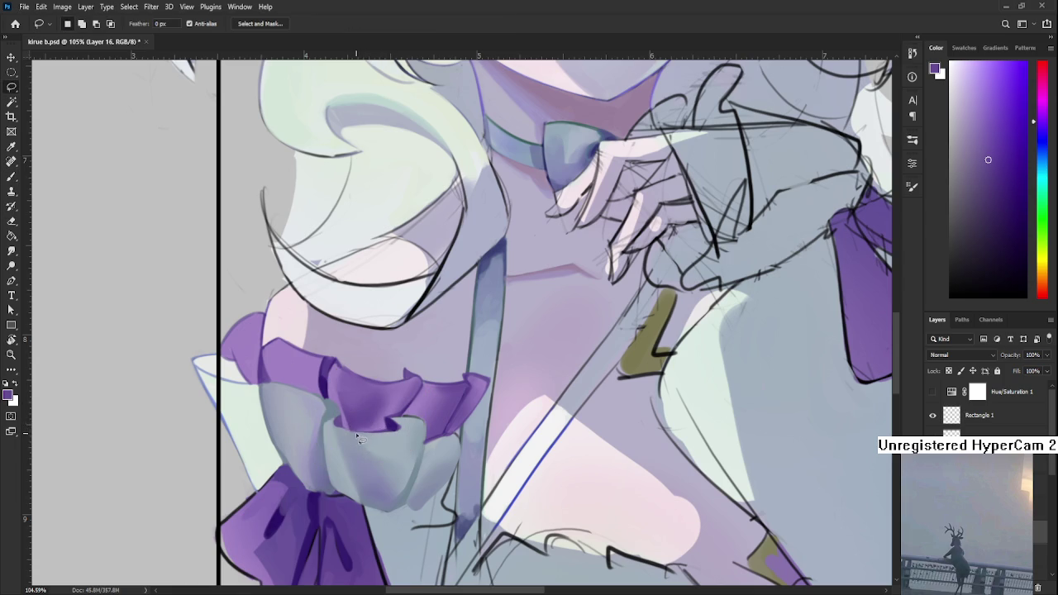
alt+click(370, 418)
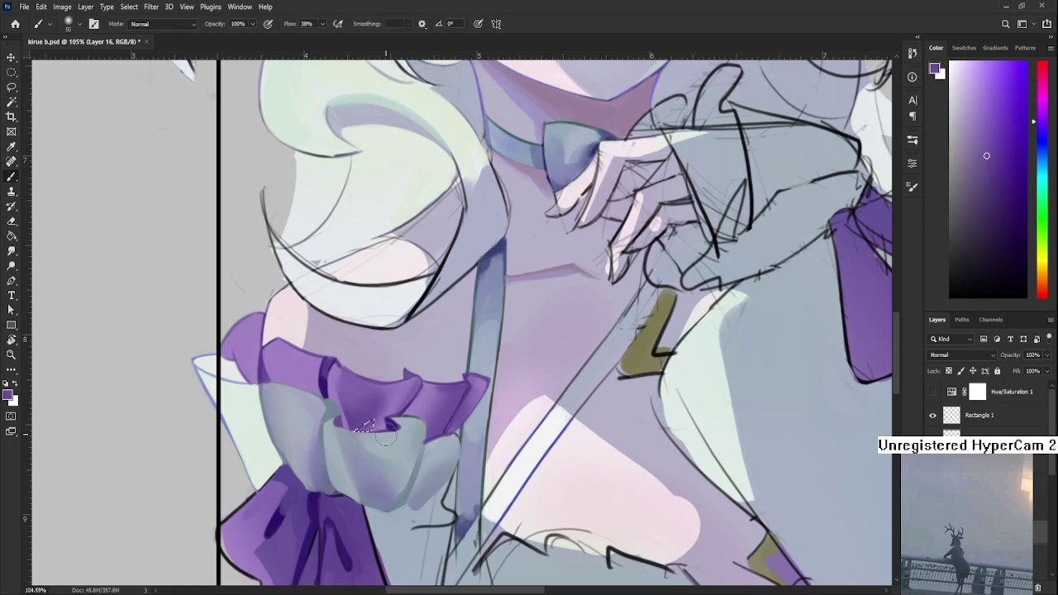
key(l)
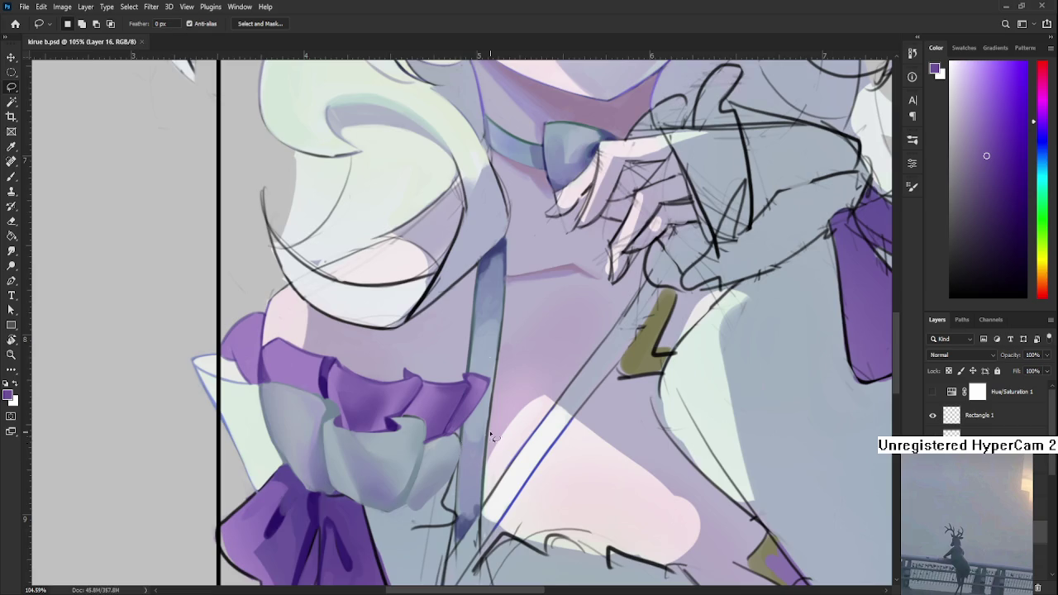
scroll(505, 308, down, 3)
scroll(505, 307, down, 2)
scroll(504, 307, up, 3)
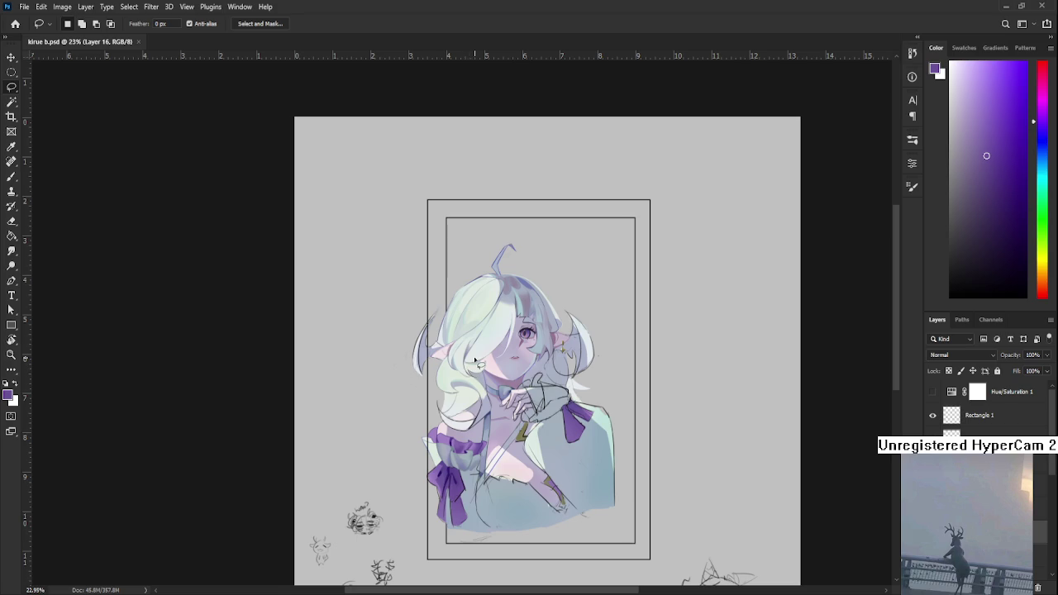
Step: Erase a stray patch of dark purple shading from the left cuff's ruffle
scroll(451, 447, up, 2)
scroll(451, 447, up, 2)
scroll(451, 451, up, 2)
scroll(450, 459, up, 2)
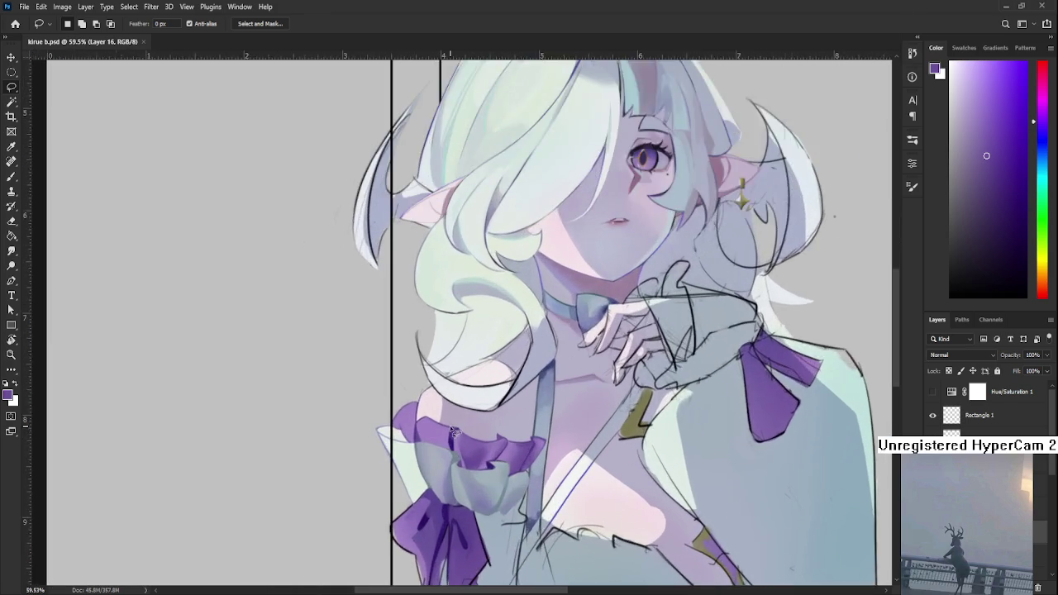
scroll(449, 466, up, 2)
scroll(447, 469, up, 2)
scroll(406, 465, right, 3)
key(e)
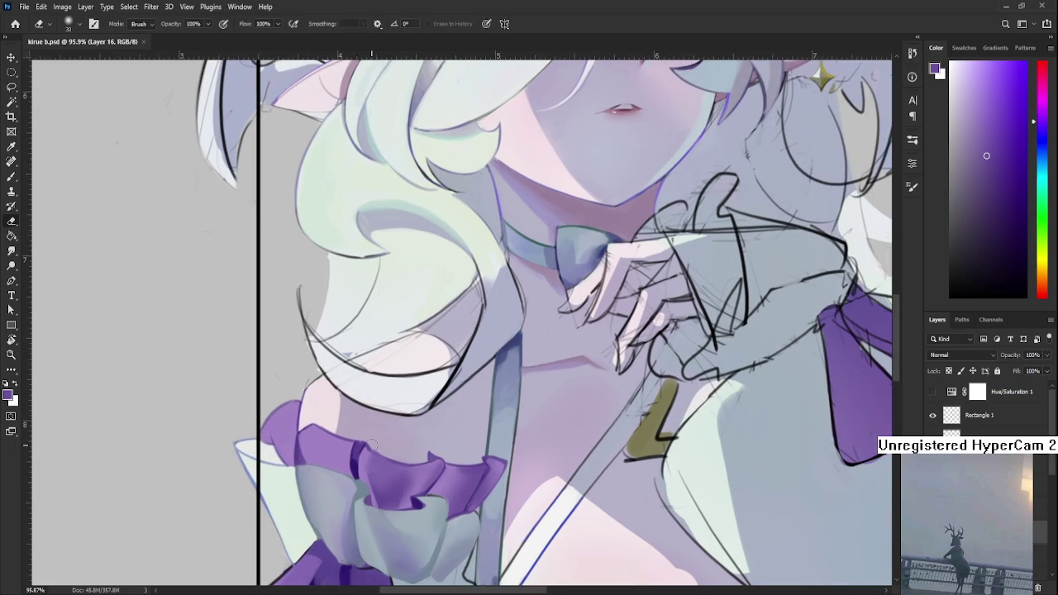
drag(371, 455, 405, 454)
Step: Lasso a section of the purple frill and paint darker purple strokes into it
key(l)
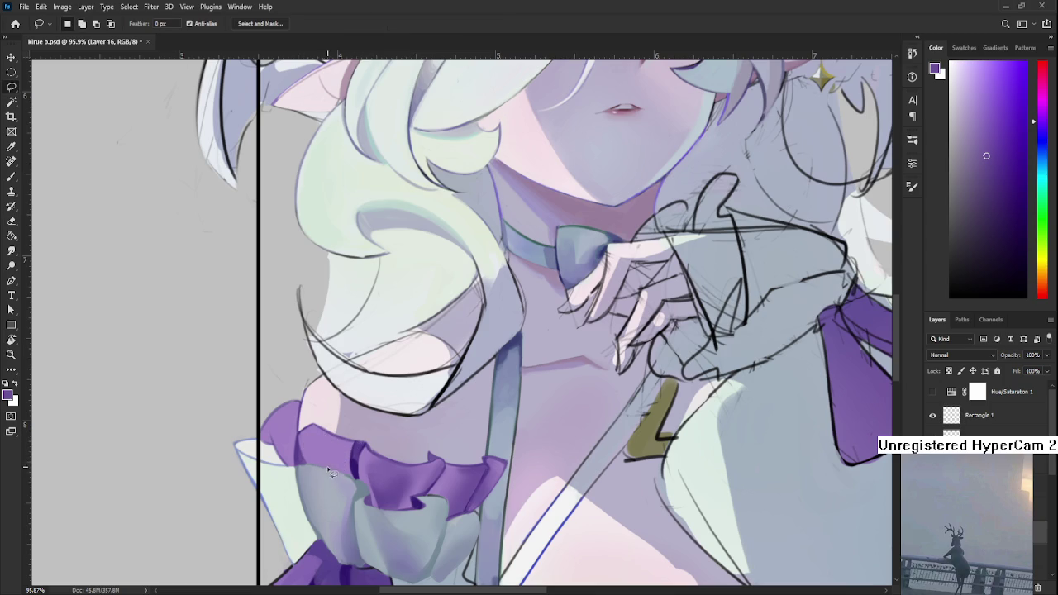
drag(308, 426, 323, 472)
mouse_move(348, 473)
mouse_down()
mouse_move(310, 423)
mouse_move(335, 471)
mouse_move(343, 475)
mouse_move(320, 418)
mouse_up()
key(b)
key(e)
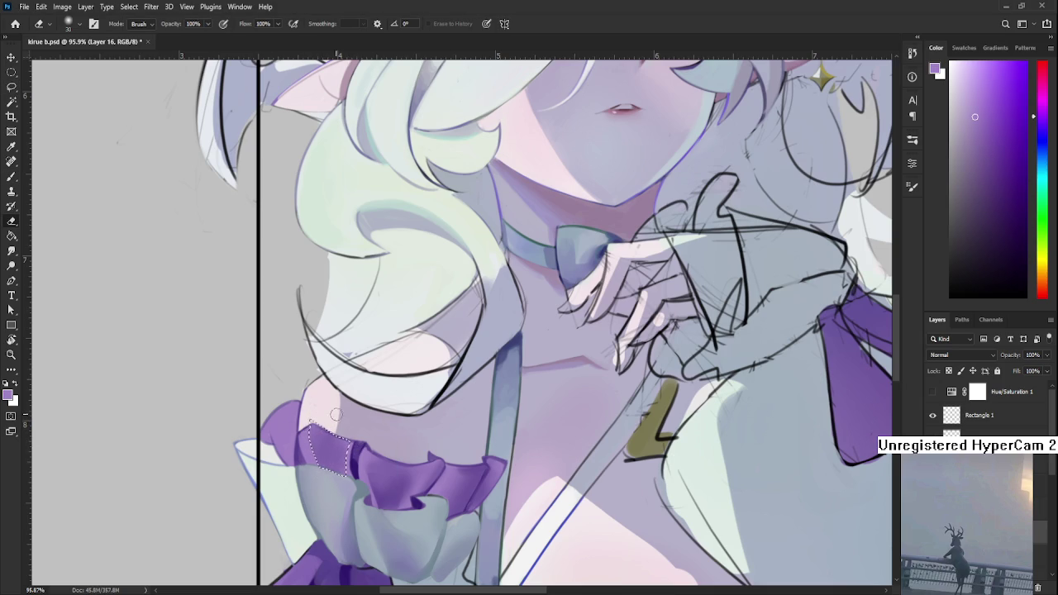
key(ctrl+d)
key(l)
key(e)
key(b)
mouse_move(315, 430)
mouse_down()
mouse_move(330, 448)
mouse_move(327, 463)
mouse_move(347, 460)
mouse_up()
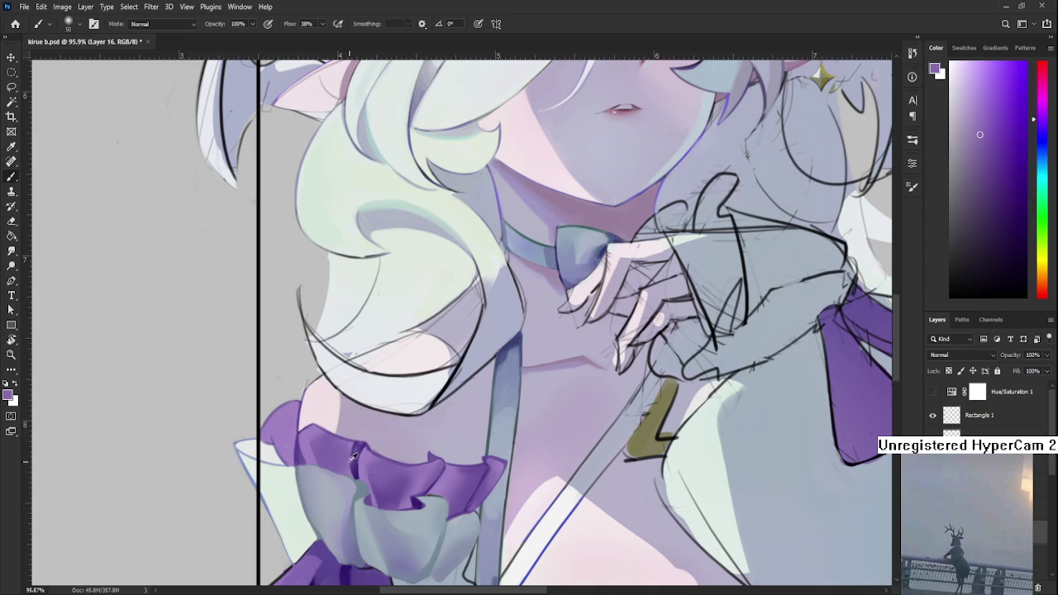
key(e)
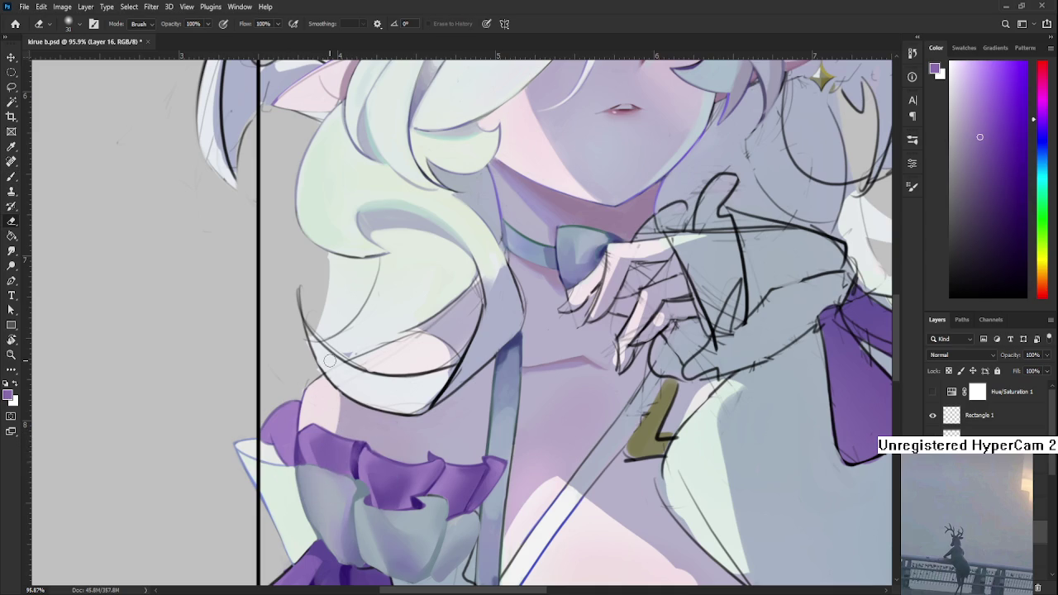
Step: Sample a darker purple from the frill and lasso-select one of its folds
alt+scroll(329, 360, down, 5)
alt+scroll(330, 389, down, 2)
alt+scroll(335, 425, up, 7)
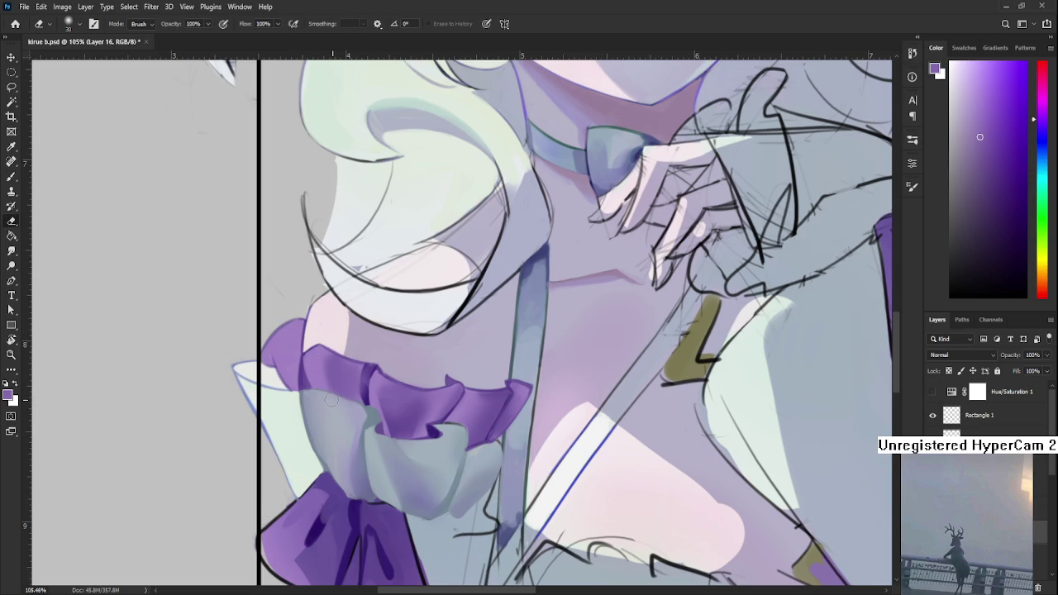
key(b)
alt+click(362, 390)
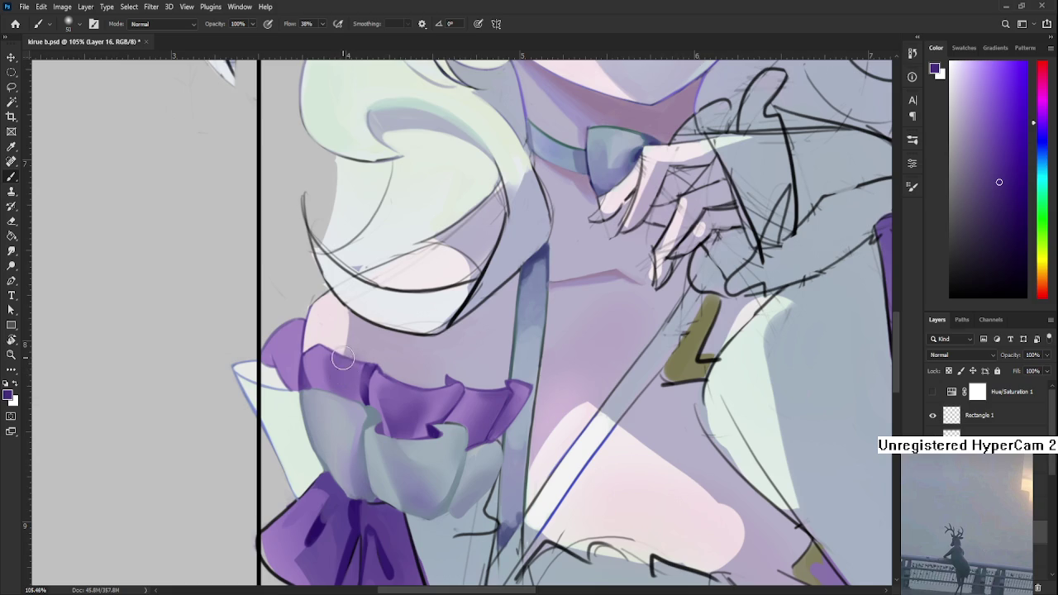
key(l)
mouse_move(329, 387)
mouse_down()
mouse_move(348, 374)
mouse_move(363, 403)
mouse_move(360, 377)
mouse_up()
key(b)
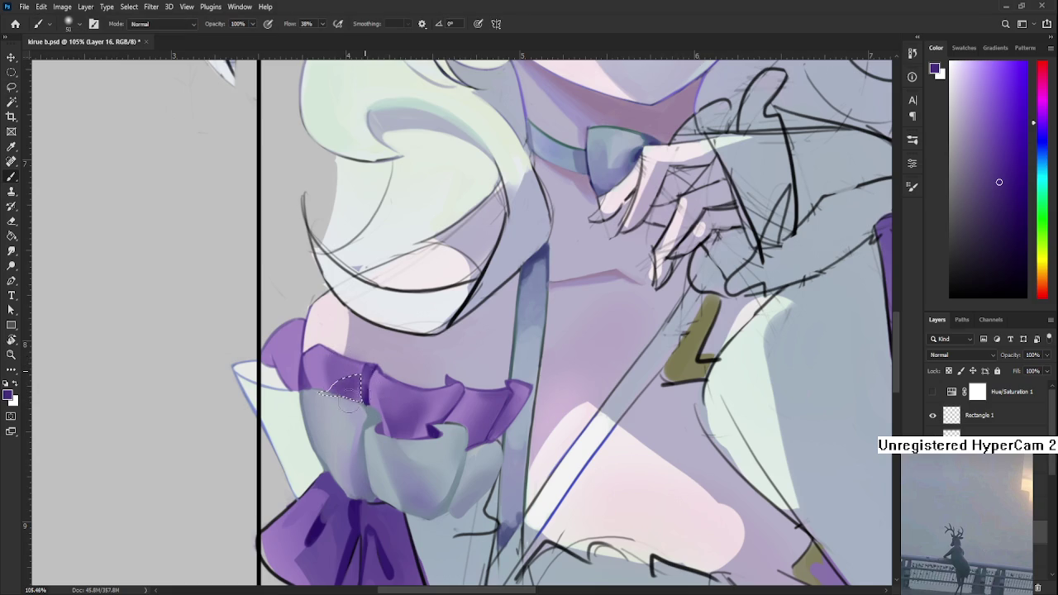
Step: Cancel the accidental Free Transform, remove the unwanted purple fill, and select a new ruffle area
key(ctrl+t)
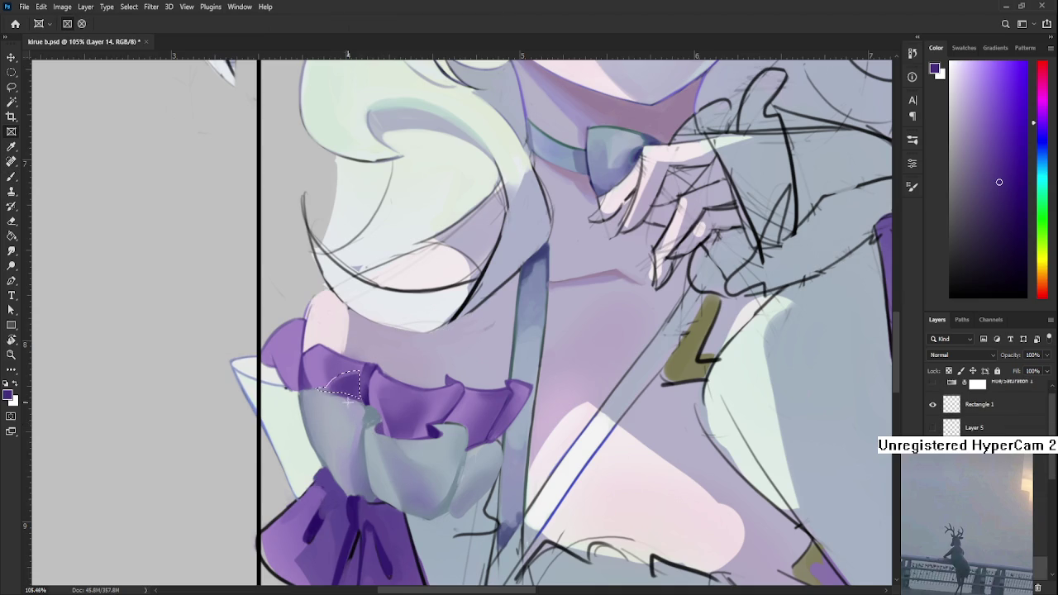
key(Return)
key(l)
key(ctrl+d)
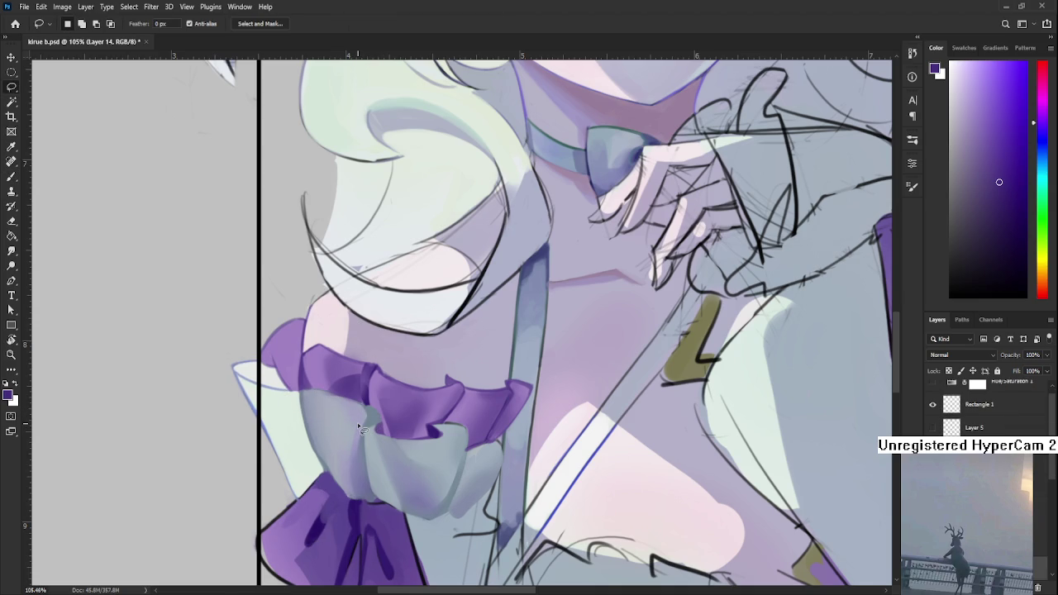
key(ctrl+z)
key(ctrl+shift+z)
key(ctrl+z)
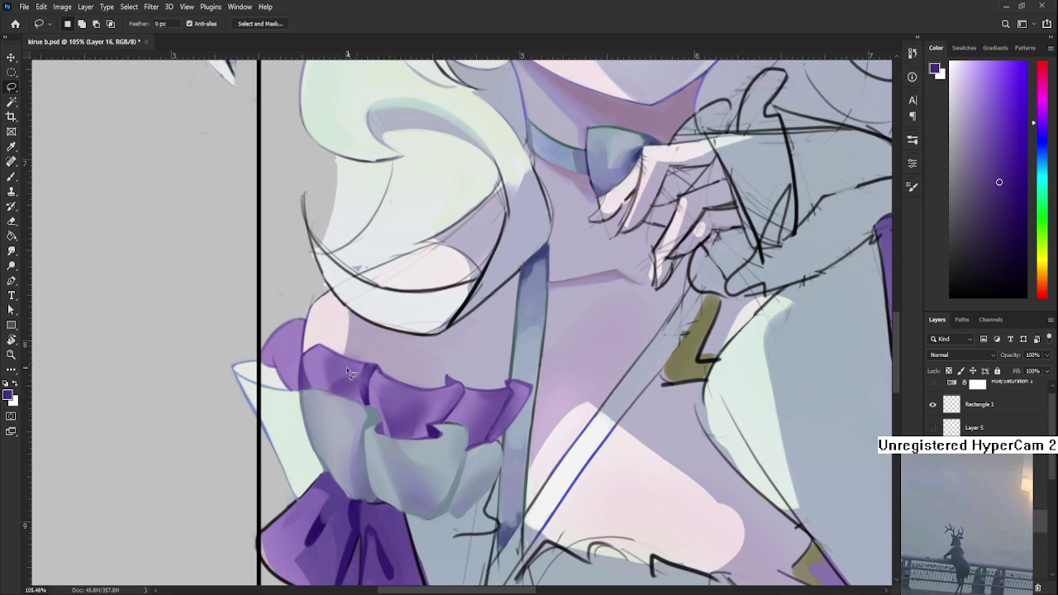
mouse_move(362, 376)
mouse_down()
mouse_move(364, 411)
mouse_move(371, 401)
mouse_up()
Step: Zoom and pan around the figure to review the face, torso and bows
key(b)
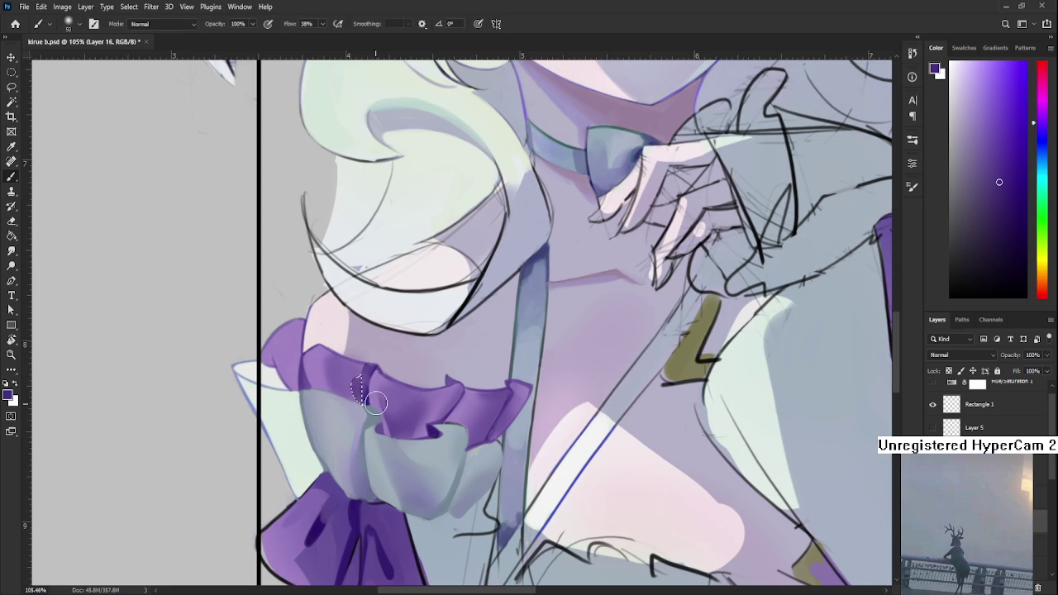
key(l)
scroll(438, 451, down, 3)
scroll(450, 456, down, 3)
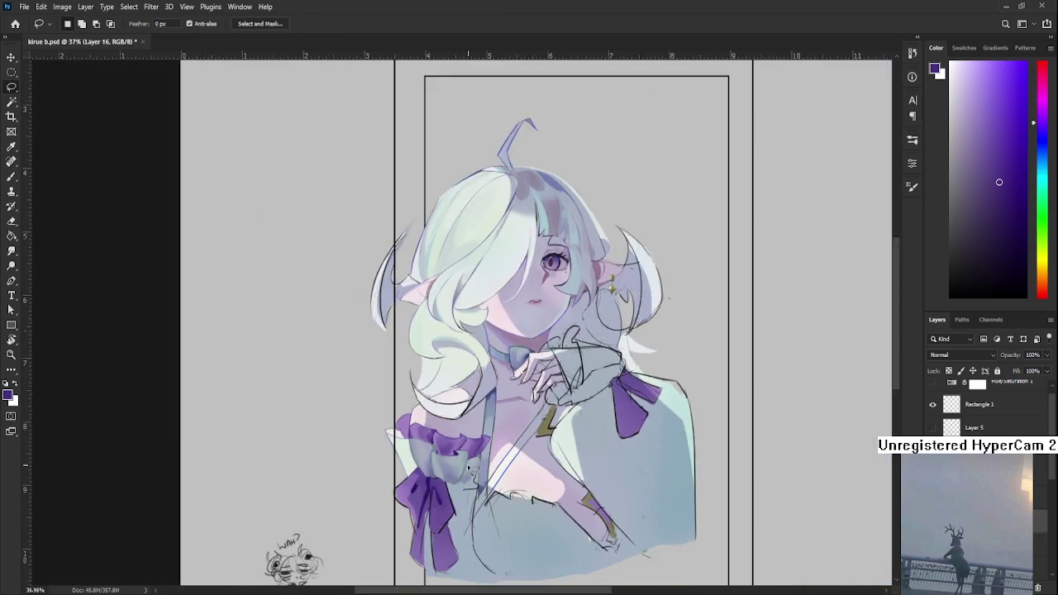
scroll(463, 463, down, 2)
scroll(388, 408, up, 3)
scroll(391, 356, up, 3)
scroll(413, 371, up, 1)
scroll(446, 403, up, 1)
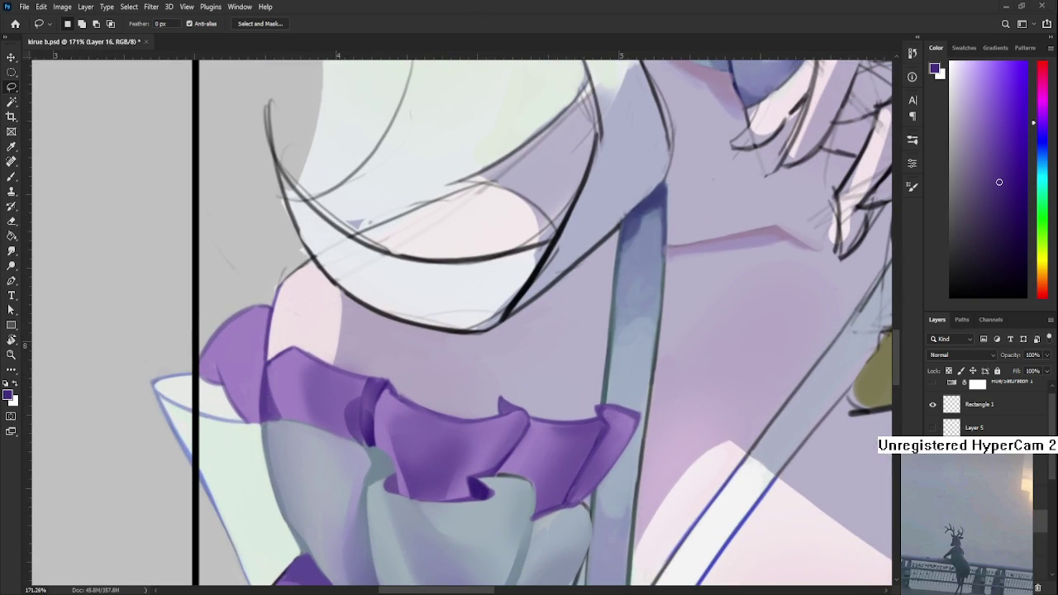
scroll(507, 294, up, 1)
scroll(507, 293, up, 1)
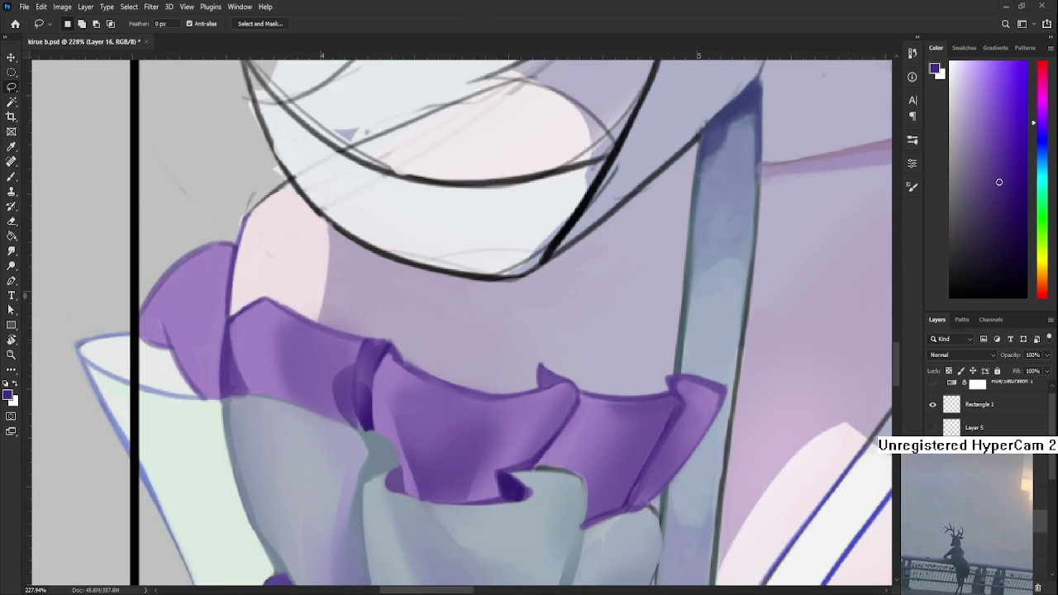
scroll(492, 368, down, 3)
scroll(493, 369, down, 2)
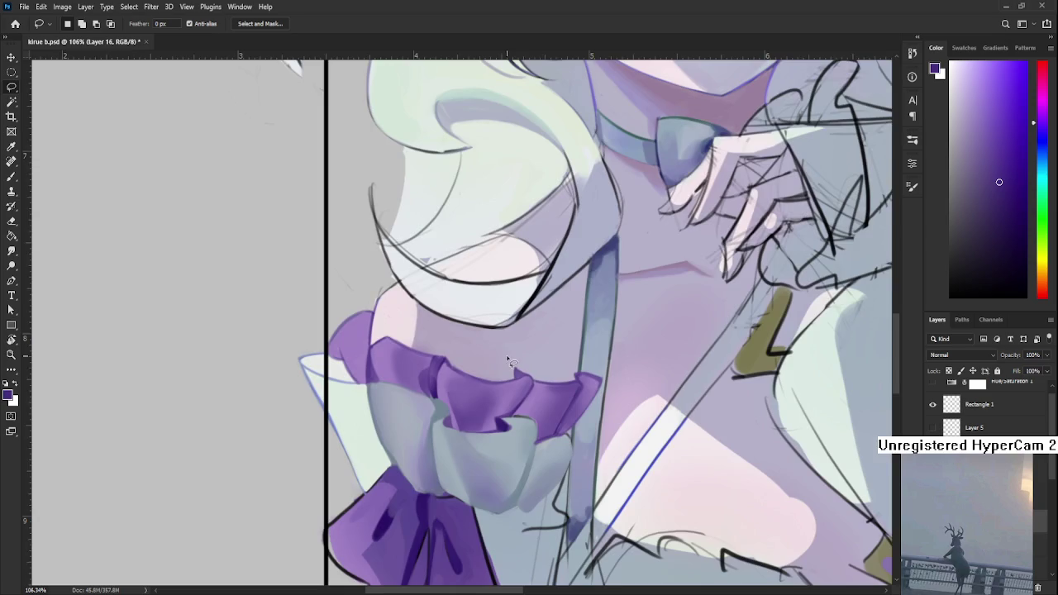
mouse_move(408, 272)
mouse_down()
mouse_move(408, 434)
mouse_move(387, 545)
mouse_up()
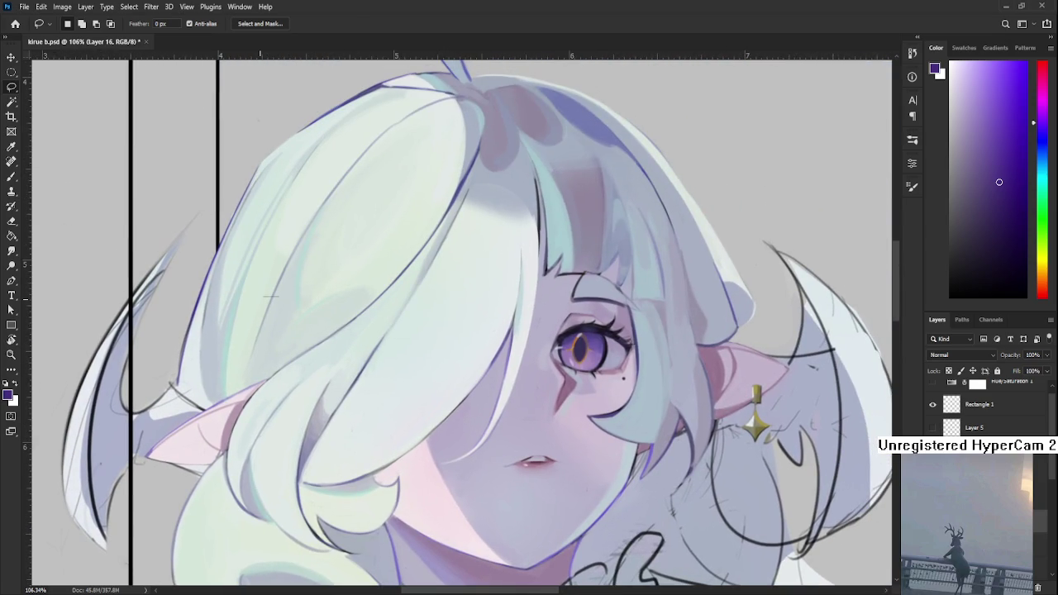
scroll(434, 298, down, 3)
mouse_move(469, 536)
mouse_down()
mouse_move(505, 408)
mouse_move(527, 373)
mouse_up()
scroll(527, 373, up, 1)
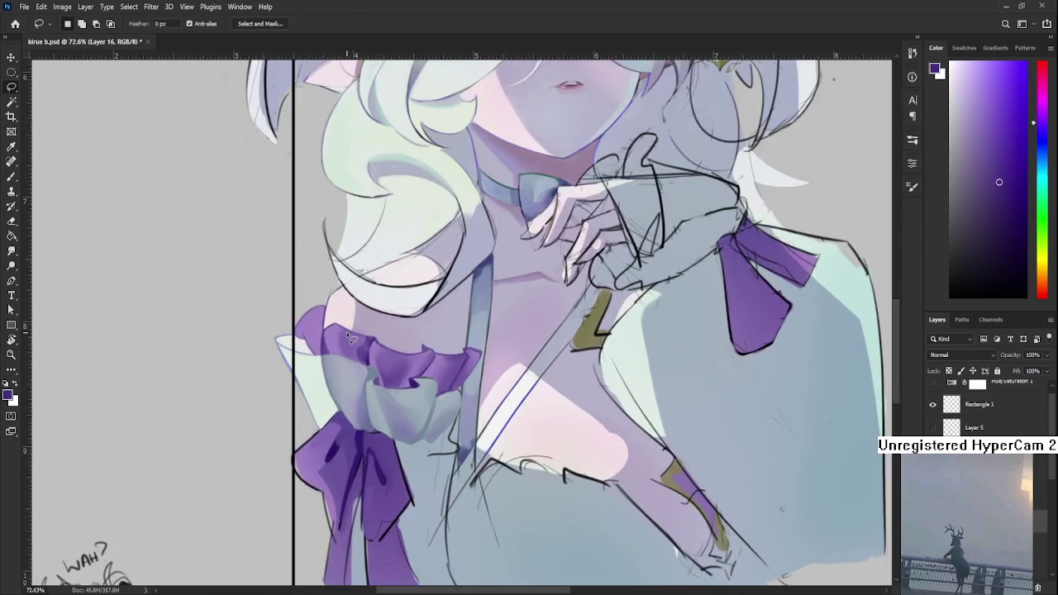
scroll(463, 378, up, 2)
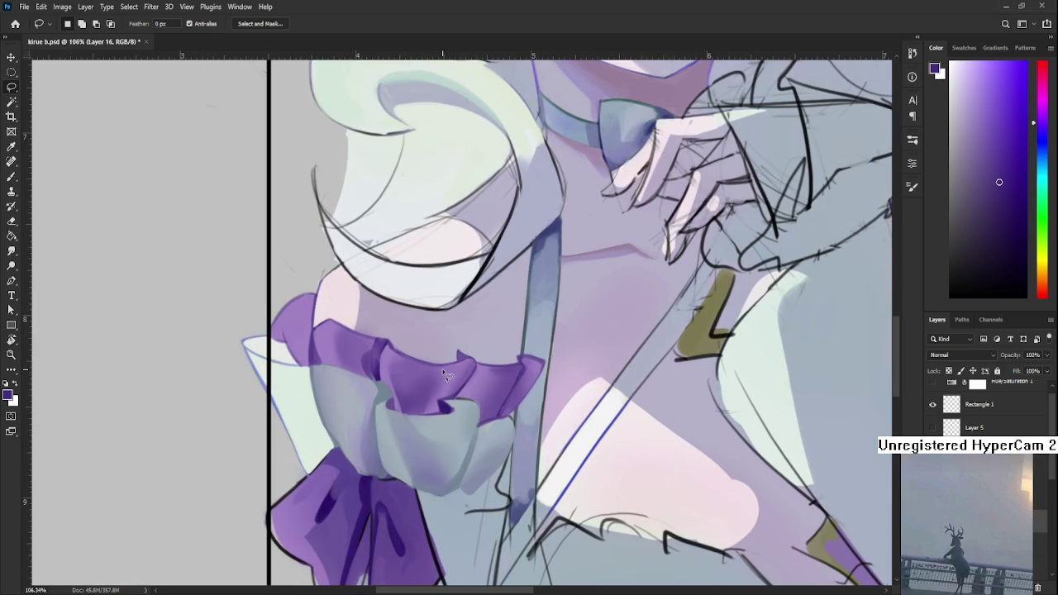
scroll(442, 368, down, 1)
scroll(396, 387, down, 2)
scroll(400, 394, down, 1)
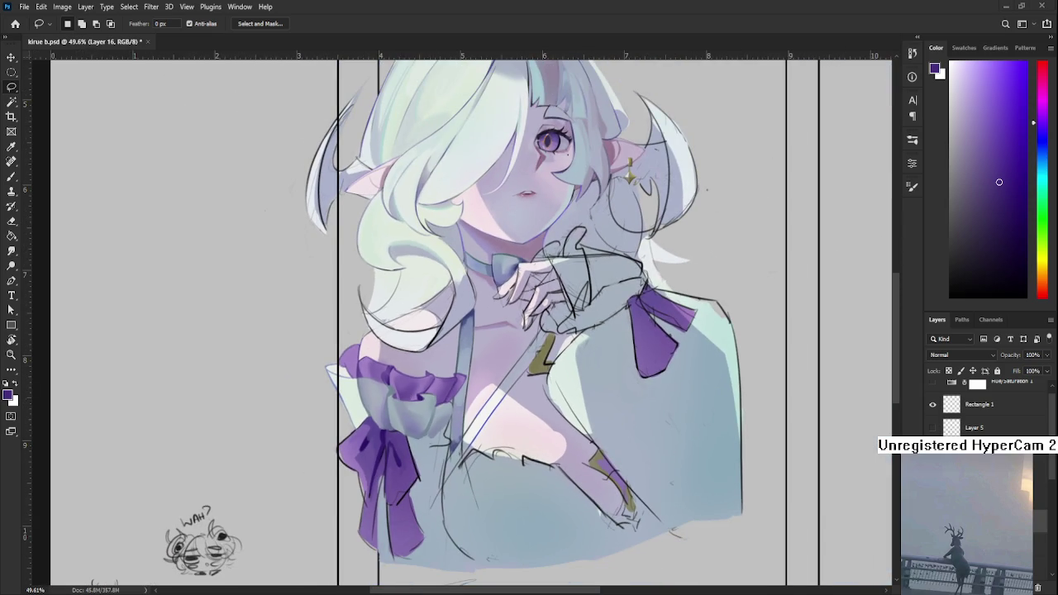
scroll(397, 458, up, 2)
scroll(388, 455, up, 1)
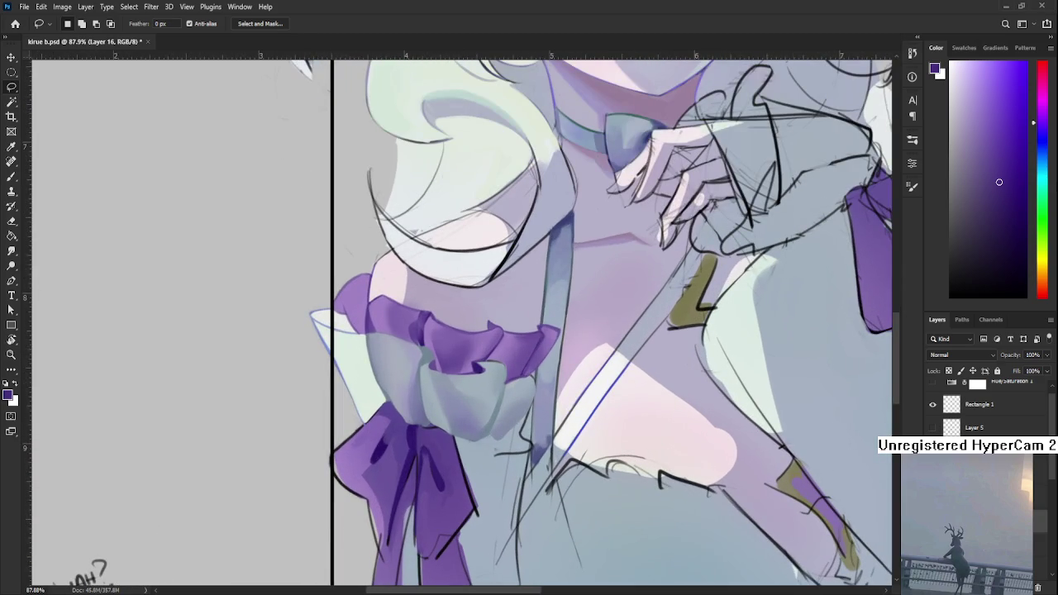
Step: Pick a soft periwinkle blue-violet as the painting colour in the Color panel
drag(1046, 132, 1049, 140)
click(985, 120)
click(994, 98)
scroll(611, 215, up, 3)
Step: Brush blue-violet shading over the purple ruffle and enlarge the brush
key(b)
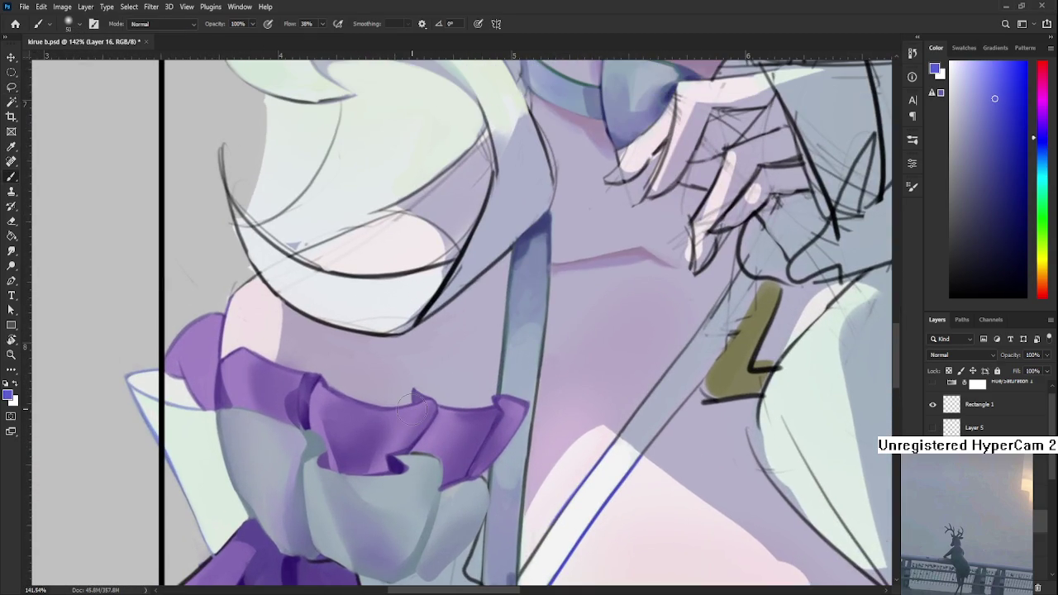
drag(349, 447, 380, 470)
key(bracketright)
Step: Sample several ruffle purples and paint darker purple folds into the ruffle
alt+click(357, 423)
alt+click(350, 442)
alt+click(364, 426)
alt+click(365, 446)
alt+click(357, 444)
alt+click(359, 417)
mouse_move(347, 438)
mouse_down()
mouse_move(347, 475)
mouse_move(351, 421)
mouse_move(379, 428)
mouse_up()
alt+click(350, 425)
alt+click(354, 422)
Step: Move along the ruffle and lasso-select a patch at its edge
scroll(367, 388, down, 3)
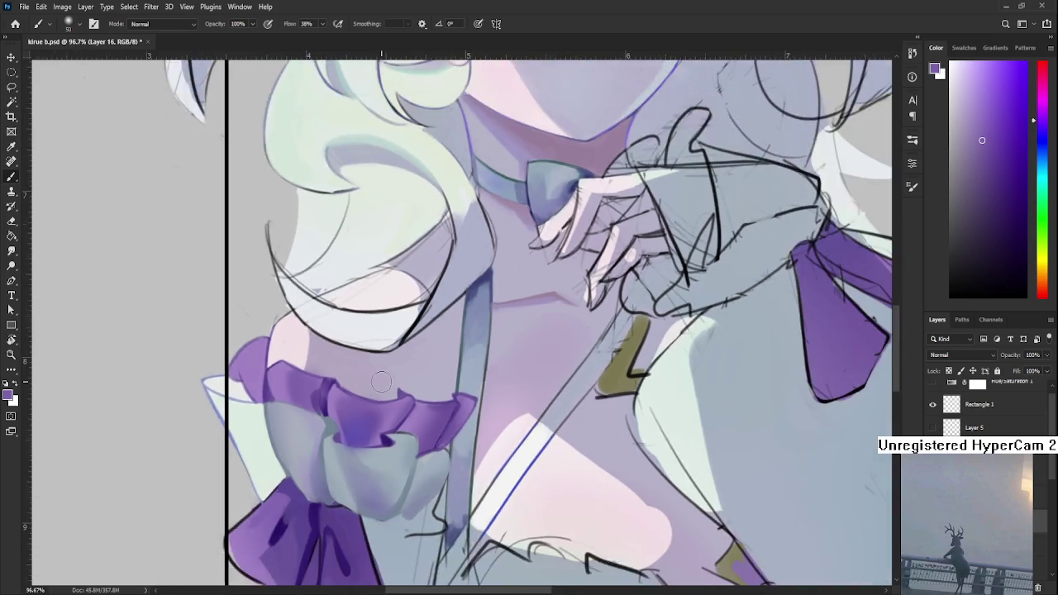
scroll(367, 388, down, 3)
scroll(416, 415, up, 2)
scroll(413, 409, up, 2)
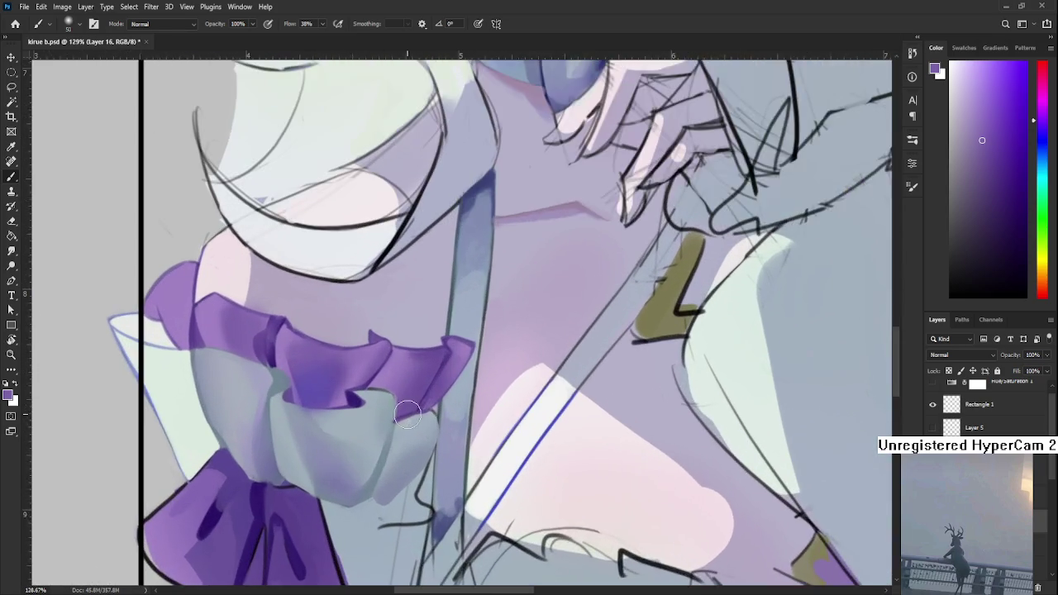
scroll(408, 402, up, 2)
drag(409, 401, 559, 448)
scroll(559, 449, down, 1)
scroll(571, 449, down, 1)
scroll(572, 449, down, 1)
scroll(572, 450, down, 1)
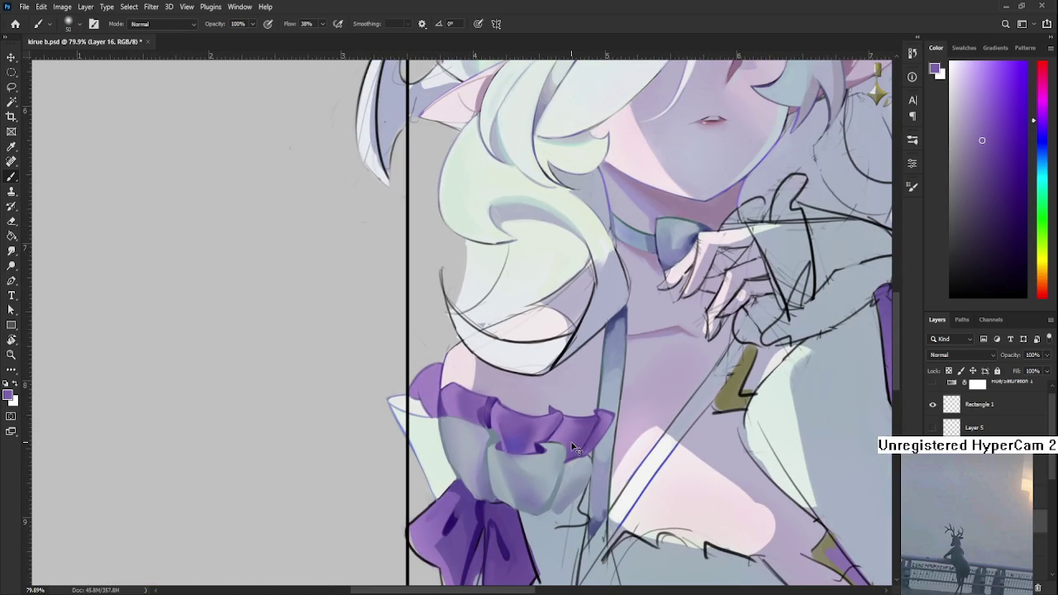
scroll(572, 449, down, 1)
scroll(572, 448, down, 1)
scroll(561, 444, up, 2)
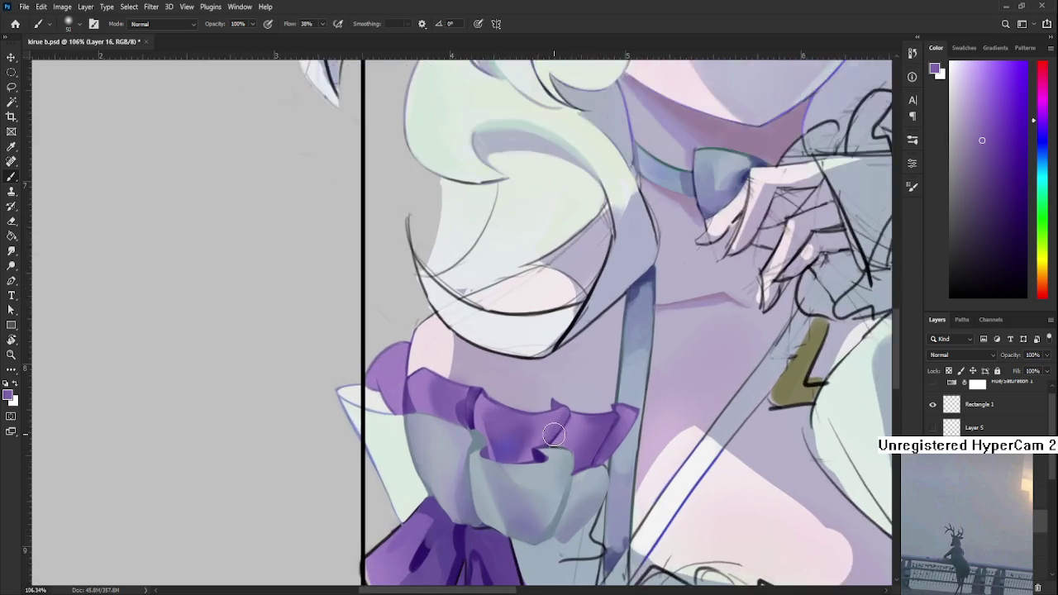
scroll(552, 439, up, 2)
scroll(552, 438, down, 2)
scroll(496, 442, down, 1)
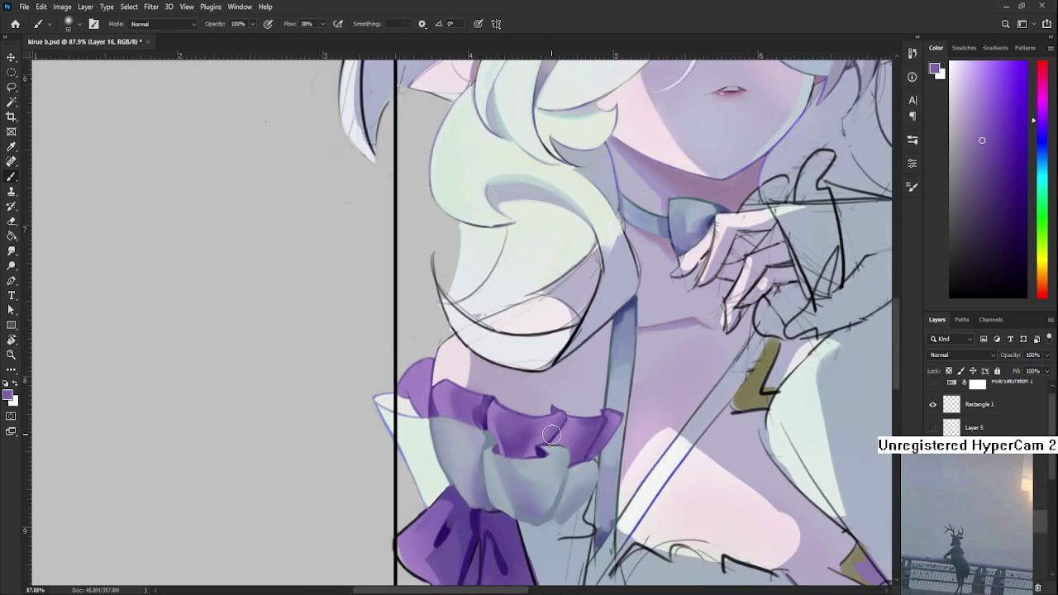
scroll(430, 442, down, 1)
mouse_move(391, 450)
mouse_down()
mouse_move(357, 443)
mouse_move(392, 318)
mouse_up()
scroll(525, 389, up, 2)
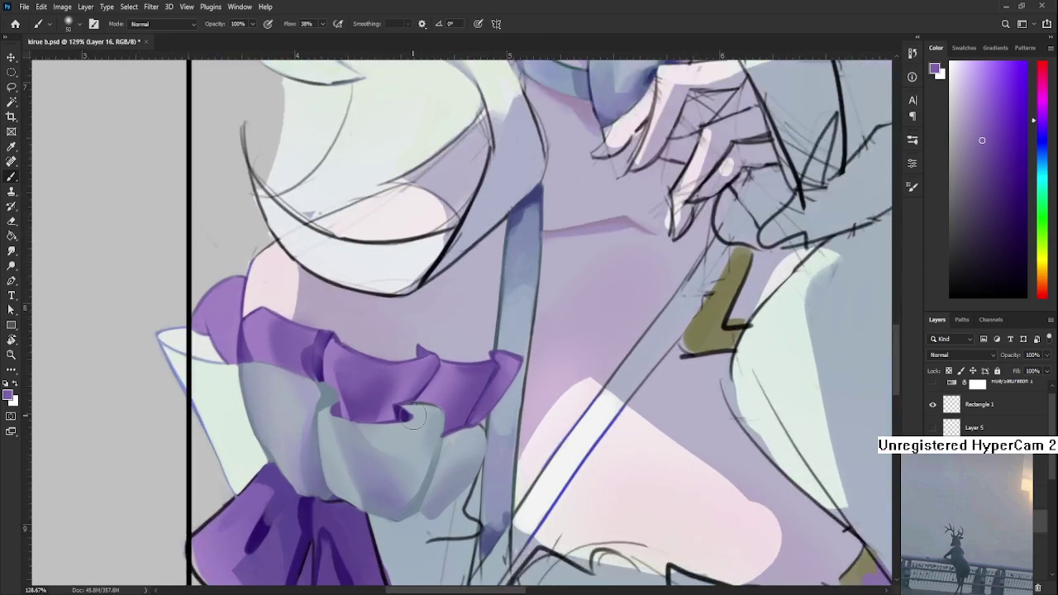
scroll(526, 389, up, 2)
key(l)
mouse_move(526, 389)
mouse_down()
mouse_move(402, 440)
mouse_move(424, 446)
mouse_move(450, 388)
mouse_up()
key(b)
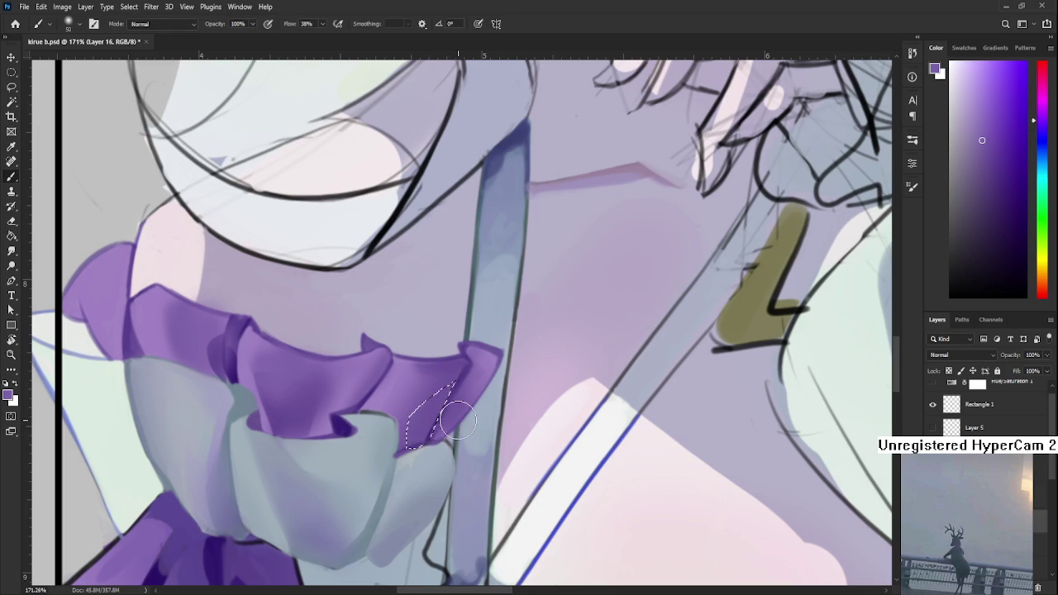
Step: Fill the lassoed ruffle-edge patch with sampled purple, then deselect
alt+scroll(505, 384, down, 5)
alt+drag(555, 456, 543, 461)
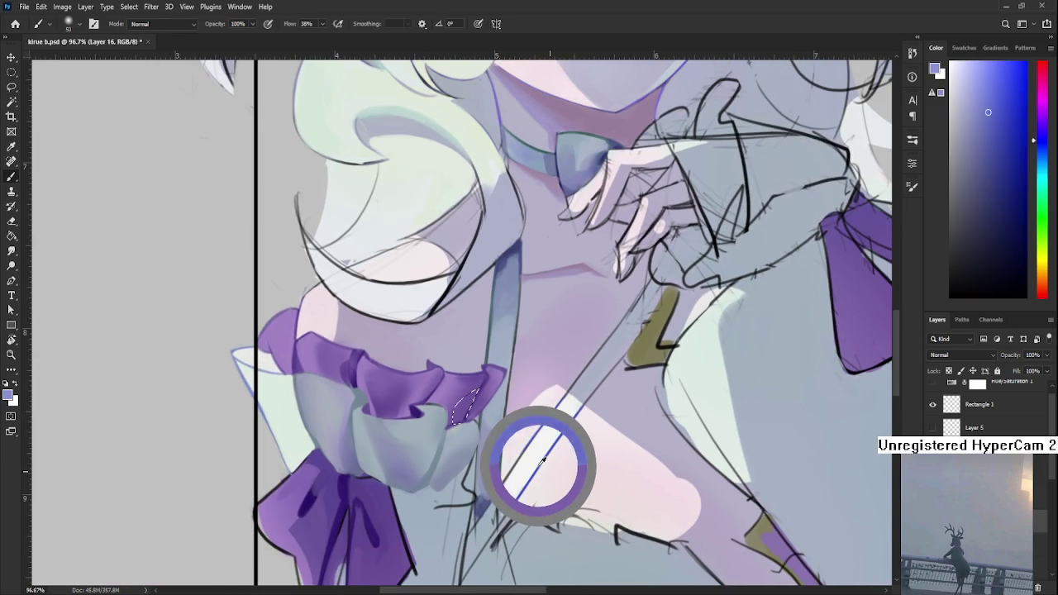
alt+scroll(545, 454, up, 5)
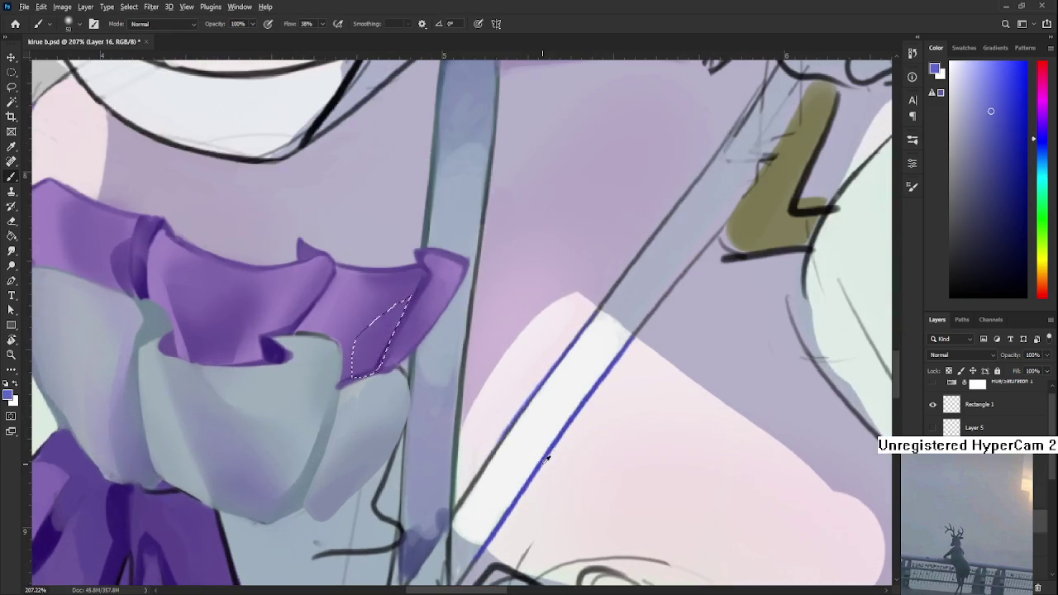
alt+click(552, 443)
drag(552, 443, 556, 431)
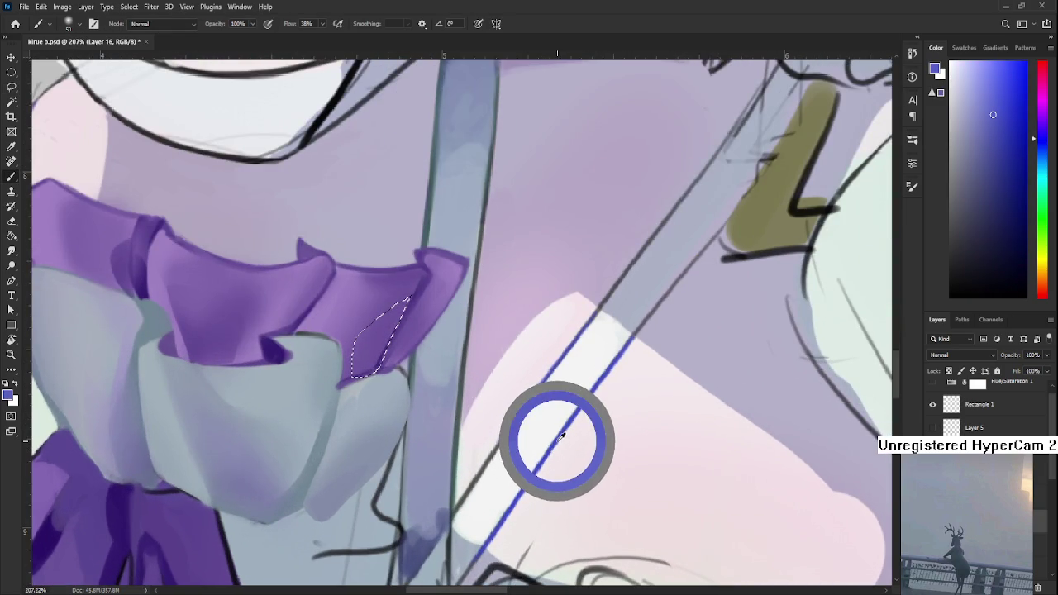
scroll(556, 427, down, 1)
alt+scroll(557, 427, down, 2)
alt+scroll(400, 422, down, 2)
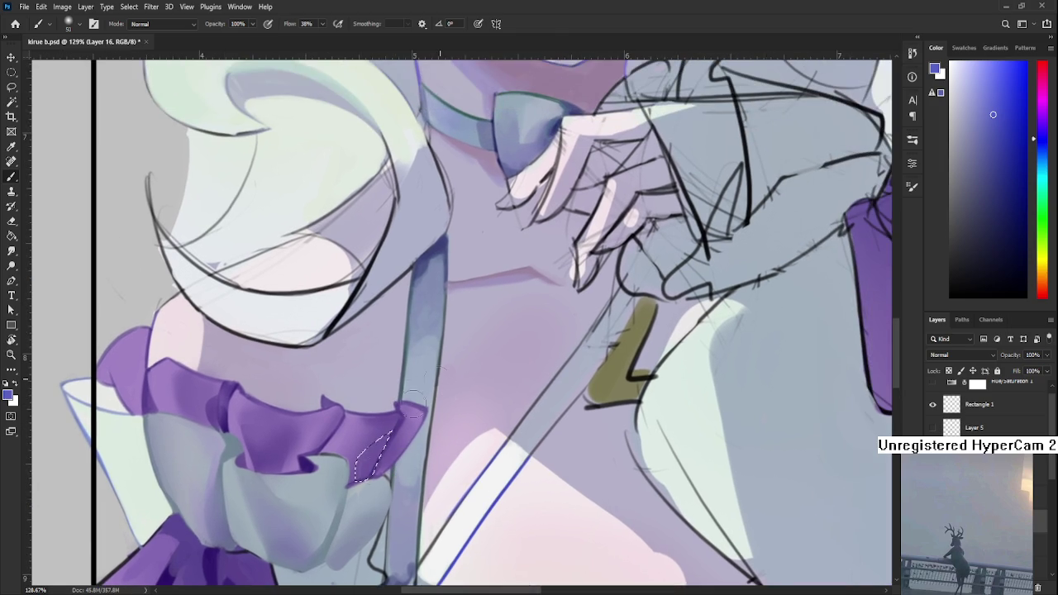
alt+click(367, 457)
mouse_move(373, 439)
mouse_down()
mouse_move(371, 467)
mouse_move(381, 460)
mouse_up()
key(l)
key(ctrl+d)
key(b)
Step: Sample a near-white tone and tint the ruffle with faint blue-violet
drag(324, 419, 399, 405)
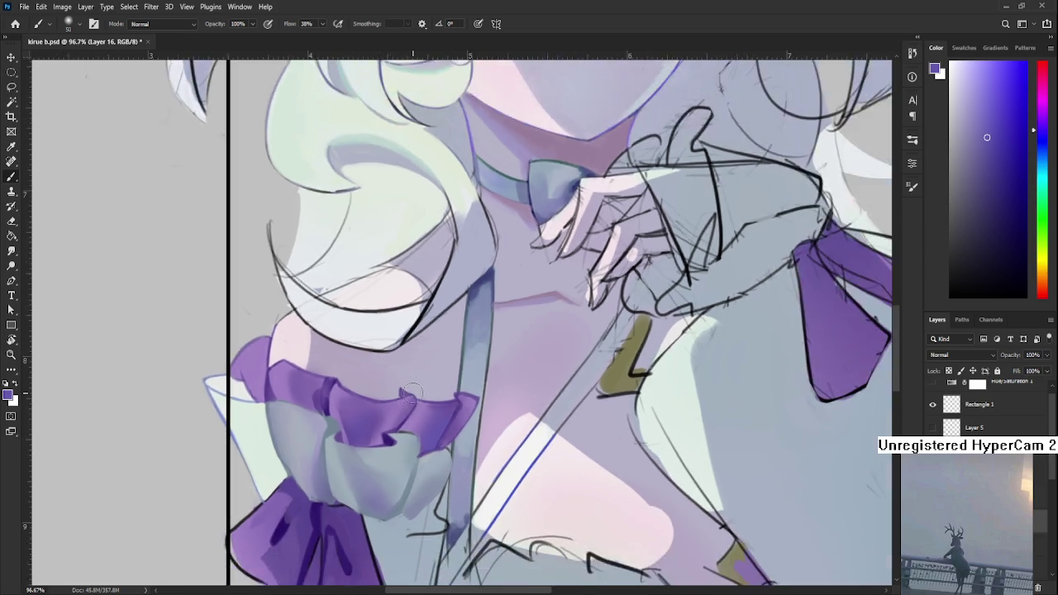
scroll(399, 411, down, 5)
scroll(529, 446, up, 5)
alt+click(546, 462)
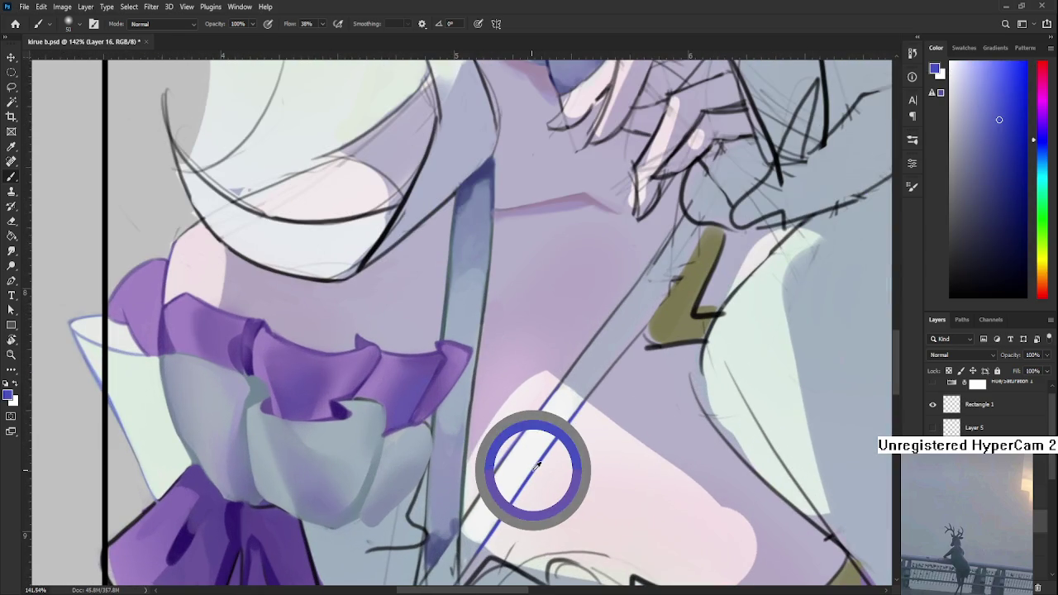
scroll(395, 422, down, 3)
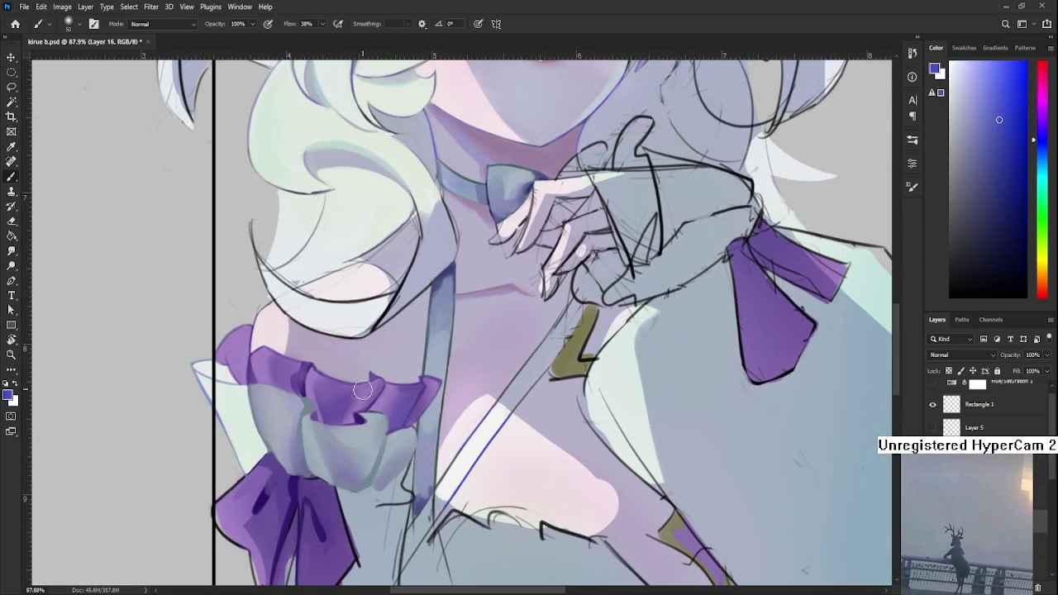
drag(316, 389, 334, 418)
scroll(330, 423, down, 2)
scroll(339, 434, down, 3)
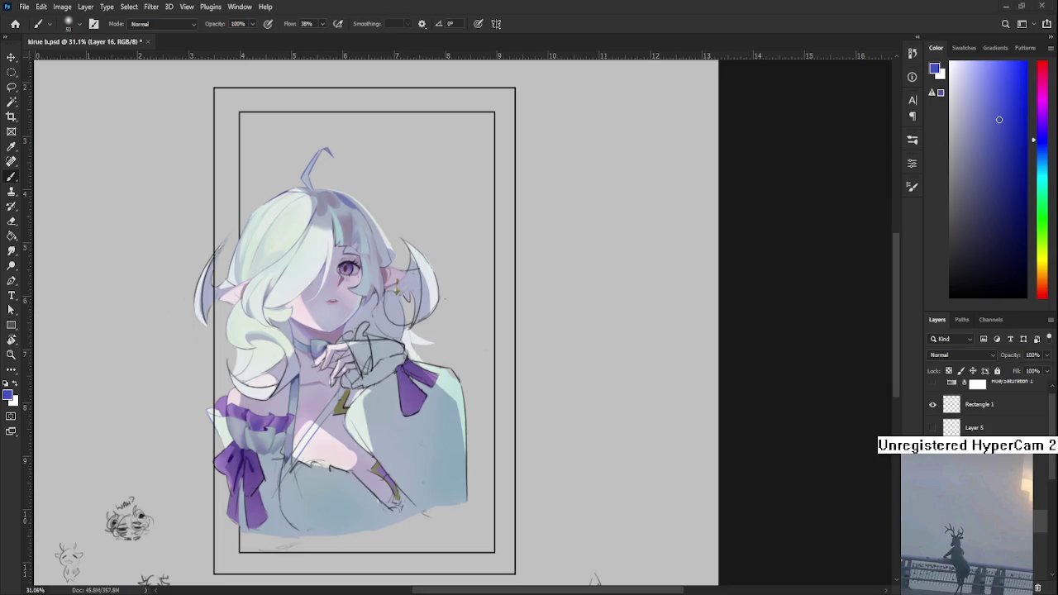
Step: Open Raid.psd from the Recent files on the Home screen
click(16, 24)
click(343, 215)
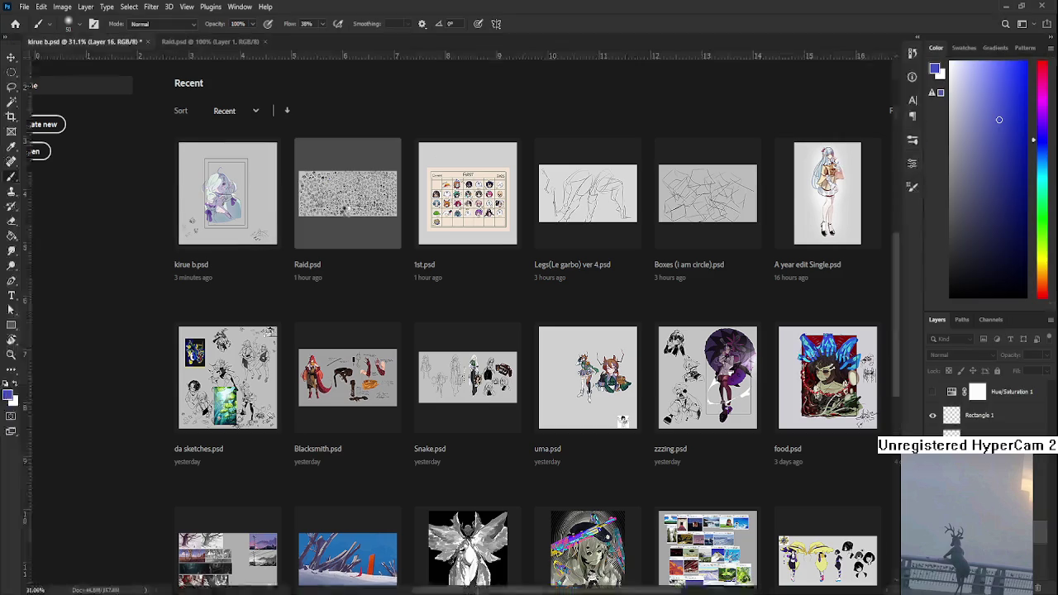
Step: Pan Raid.psd to its top edge and zoom to 164% on the PERDIZZION and KEAPER doodles
scroll(514, 332, up, 2)
scroll(515, 332, up, 2)
scroll(514, 332, up, 2)
scroll(515, 333, up, 2)
scroll(515, 332, down, 2)
scroll(515, 332, down, 2)
scroll(515, 332, down, 2)
scroll(514, 332, down, 1)
scroll(515, 332, down, 1)
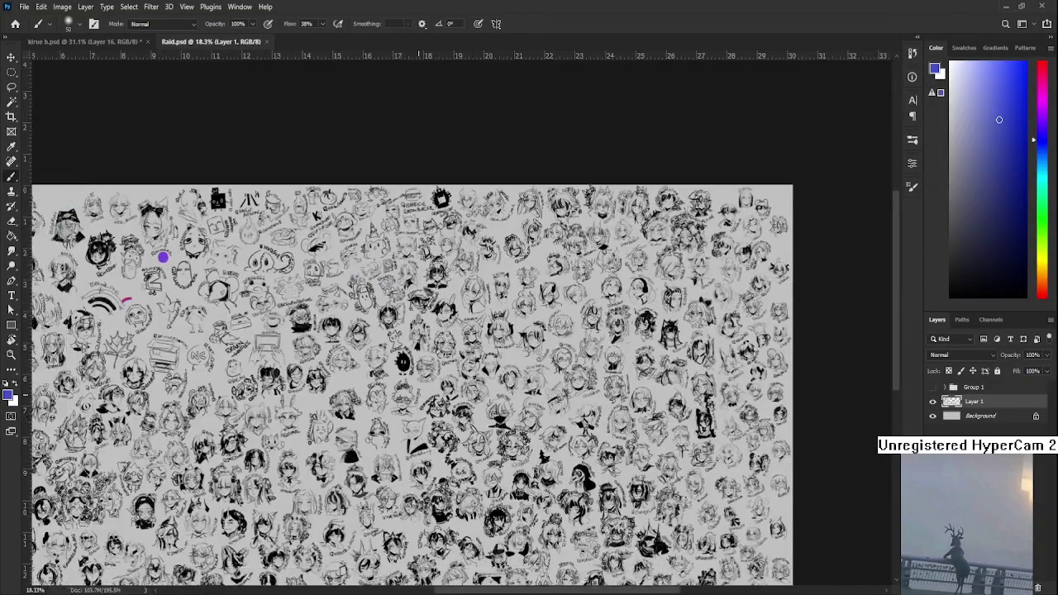
scroll(515, 332, down, 2)
scroll(515, 332, up, 2)
scroll(514, 332, up, 2)
scroll(417, 387, up, 1)
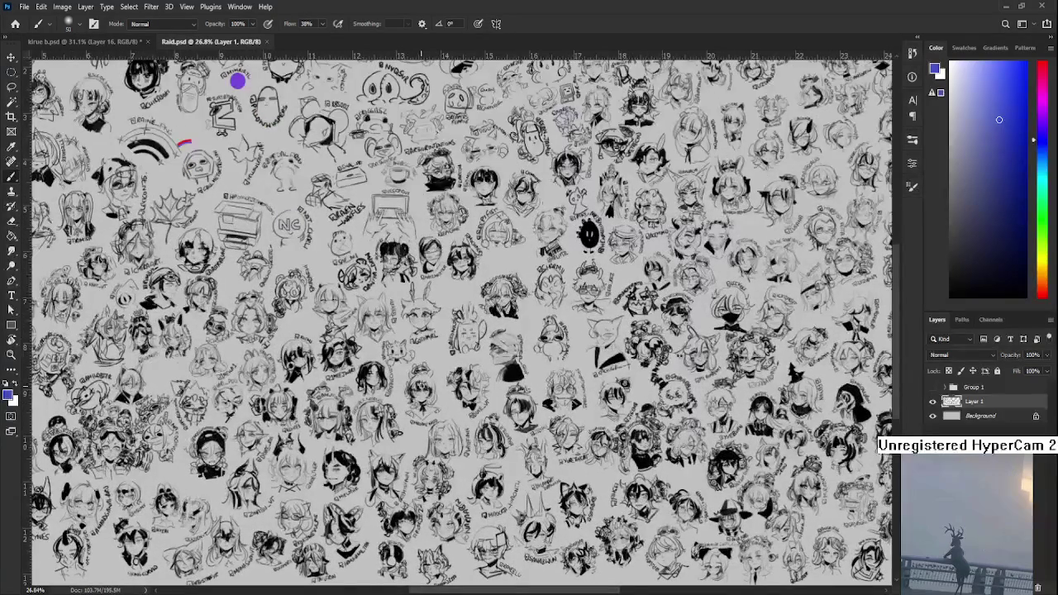
drag(731, 366, 343, 404)
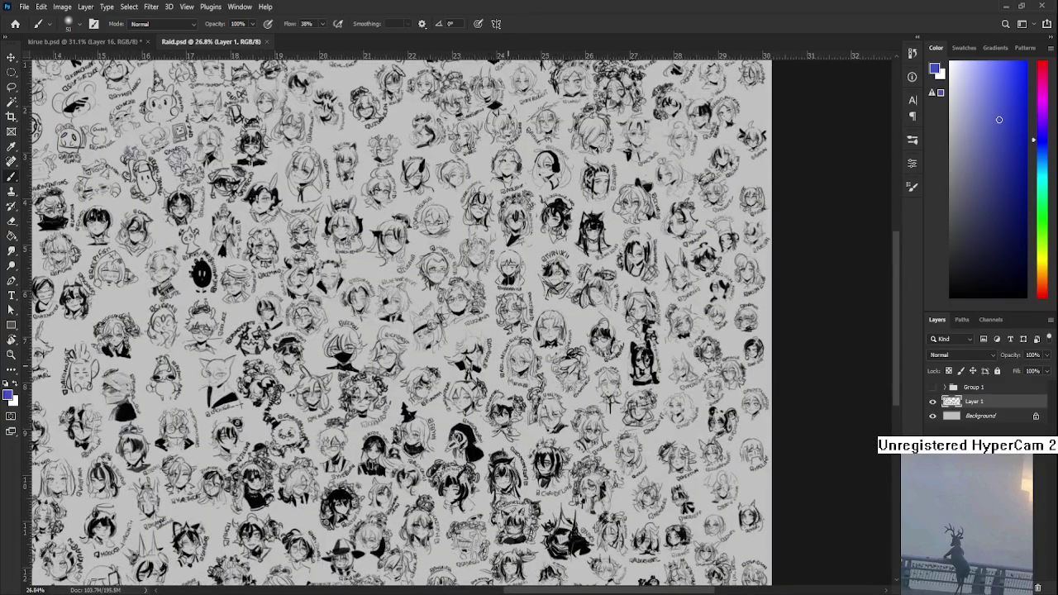
scroll(233, 383, up, 2)
drag(71, 214, 368, 386)
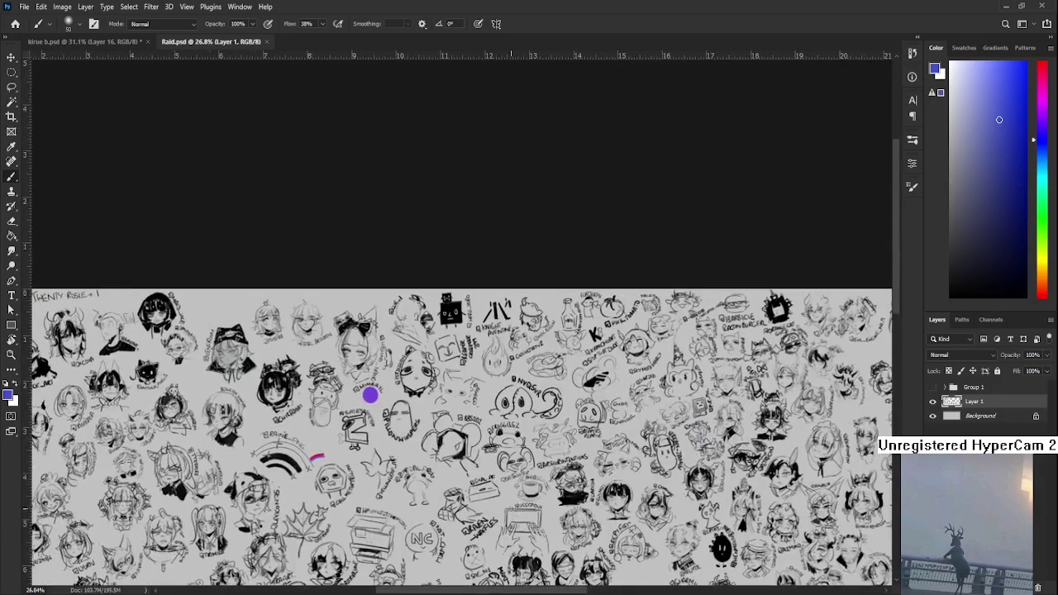
scroll(374, 411, up, 3)
scroll(496, 372, up, 5)
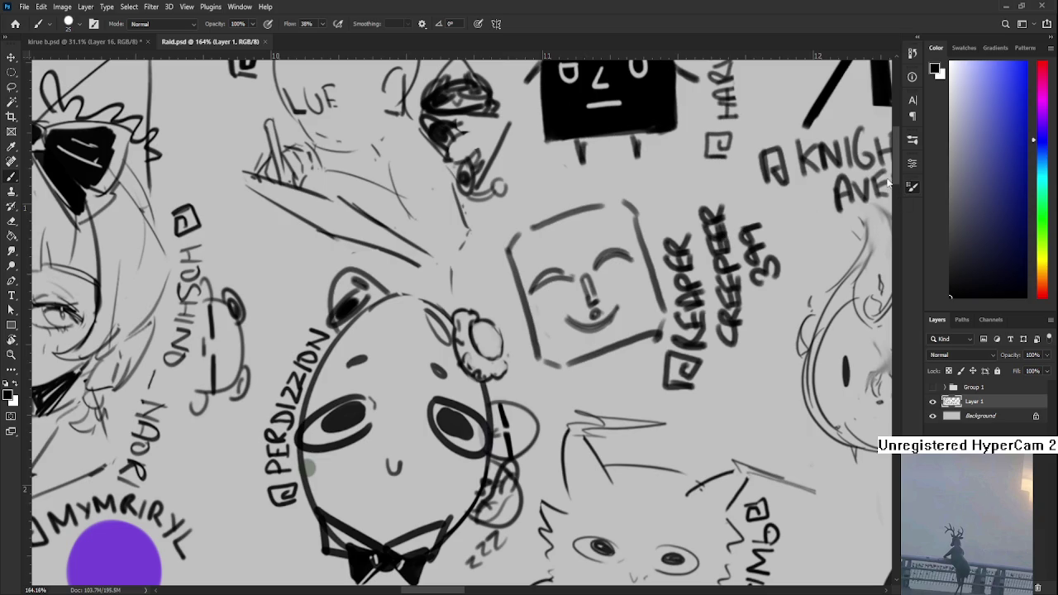
Step: Add dark sketch strokes near the bear's ear on Raid.psd with an 8 px brush
scroll(502, 281, down, 3)
key(bracketleft)
key(bracketleft)
key(bracketleft)
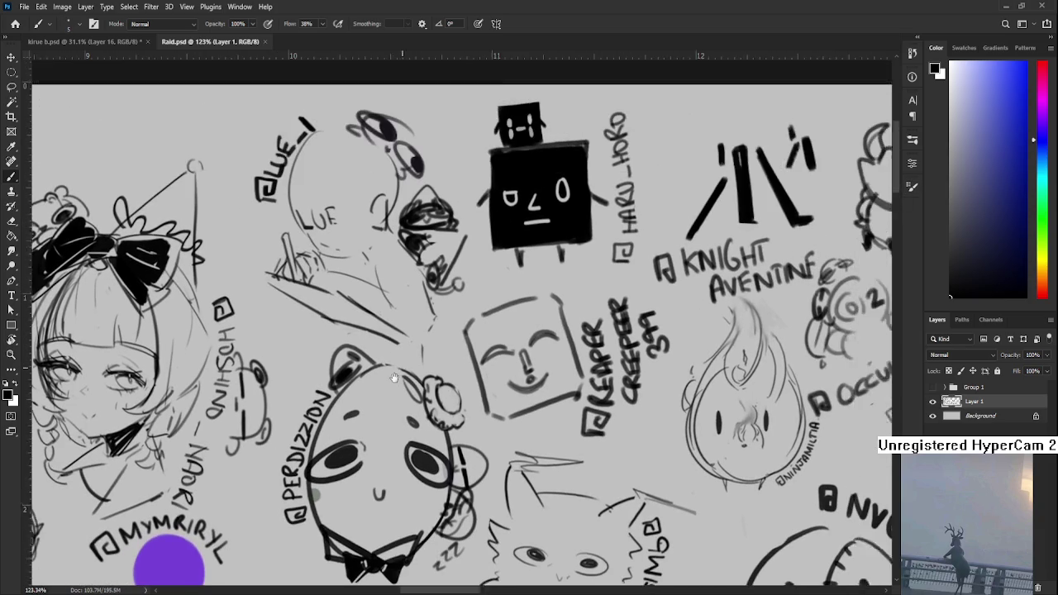
mouse_move(441, 291)
mouse_down()
mouse_move(390, 386)
mouse_move(409, 378)
mouse_up()
drag(368, 342, 410, 380)
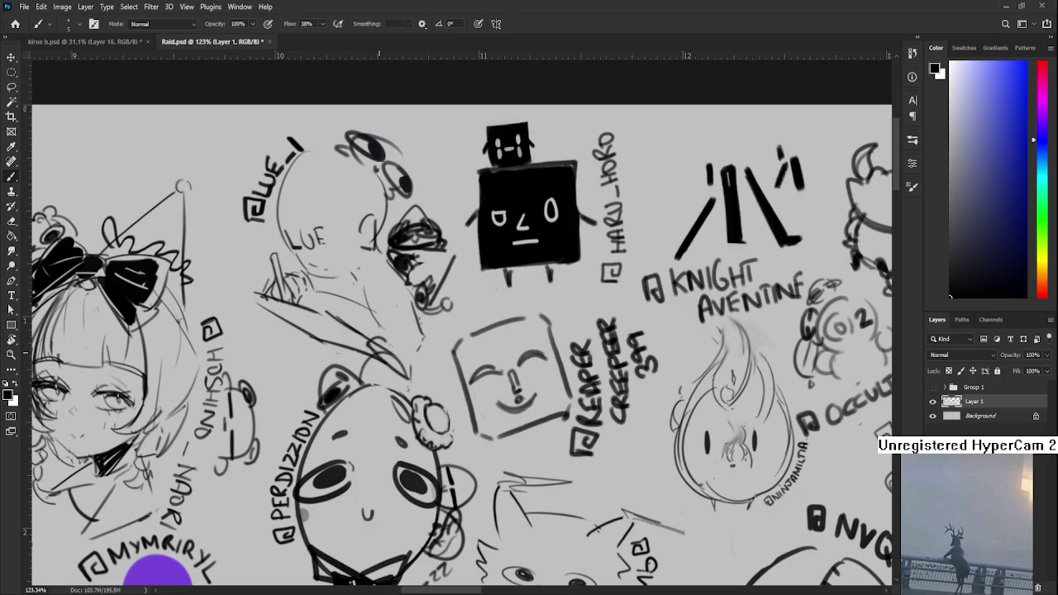
drag(382, 342, 416, 378)
mouse_move(402, 342)
mouse_down()
mouse_move(372, 368)
mouse_move(409, 368)
mouse_move(411, 351)
mouse_up()
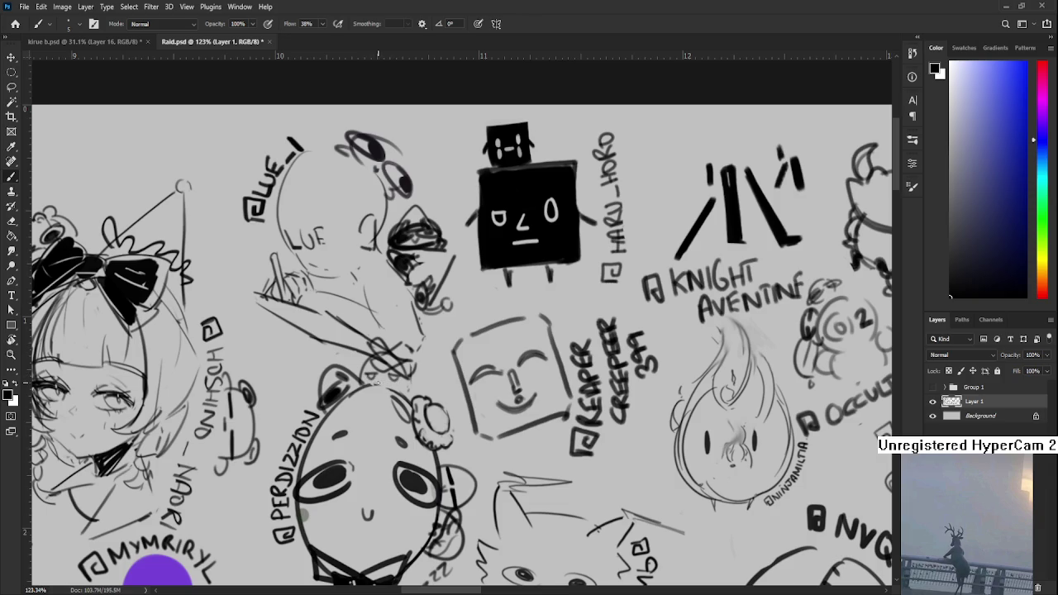
Step: Save Raid.psd and close the doodle sheet
key(ctrl+s)
scroll(457, 462, down, 5)
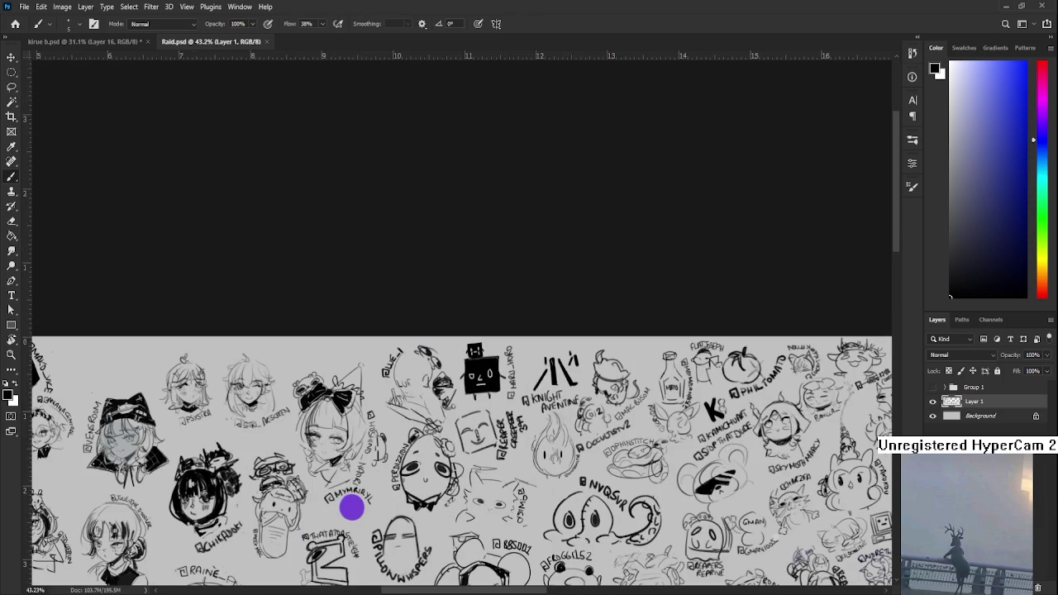
scroll(386, 500, down, 1)
scroll(386, 500, down, 1)
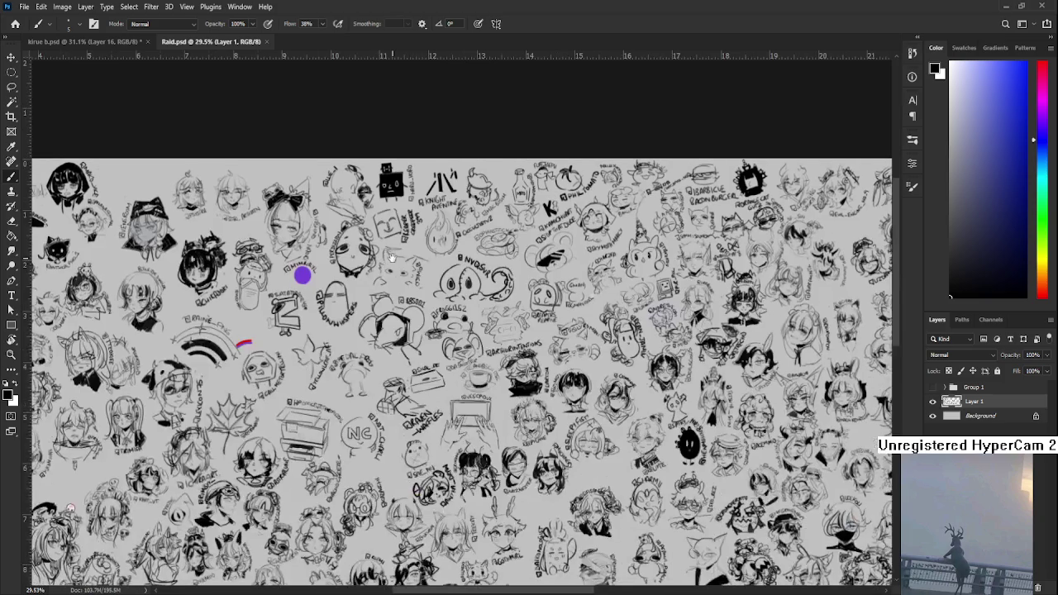
click(267, 43)
Step: Zoom and pan Raid.psd to view the character's face and hand
scroll(386, 377, up, 1)
scroll(392, 381, up, 1)
scroll(401, 388, up, 1)
scroll(411, 397, up, 1)
drag(411, 397, 421, 450)
scroll(421, 449, down, 1)
scroll(413, 448, down, 1)
scroll(405, 446, down, 1)
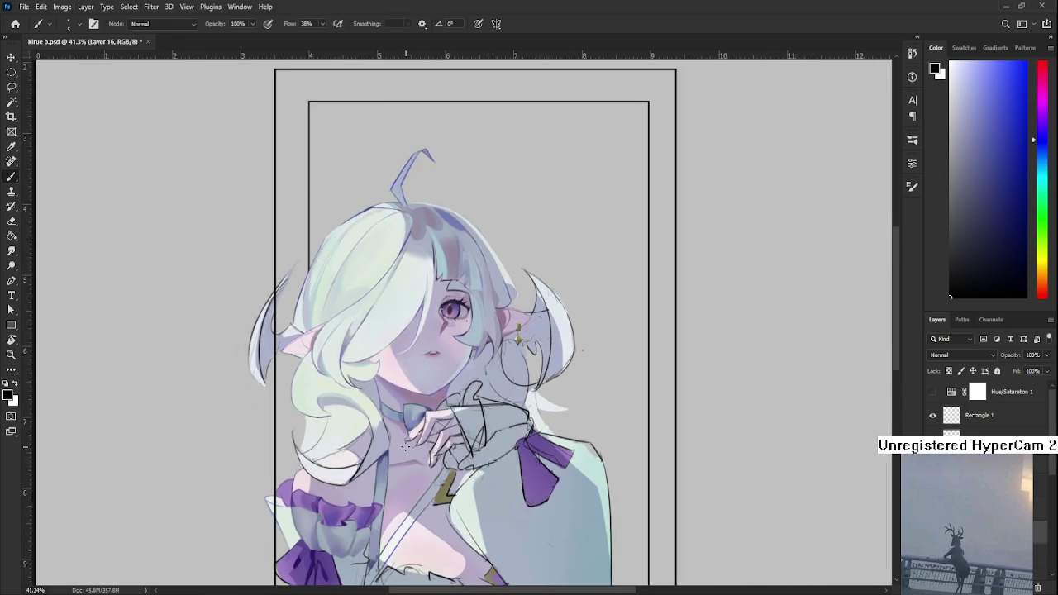
Step: Reopen the Raid doodle sheet from the recent-files start screen
click(15, 23)
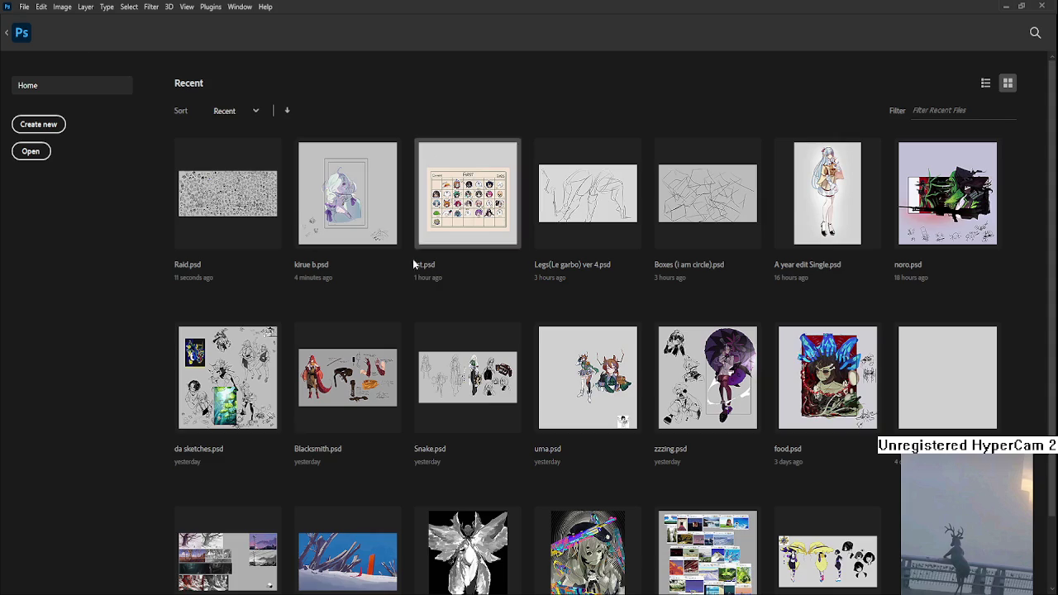
click(265, 232)
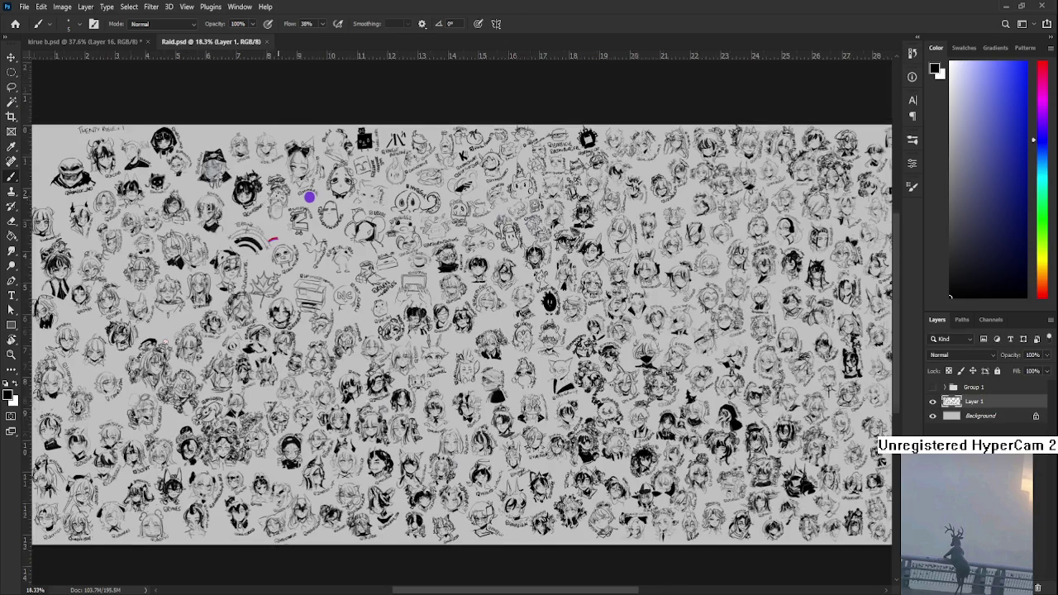
scroll(273, 161, up, 2)
scroll(272, 161, up, 1)
scroll(272, 161, down, 3)
scroll(273, 161, up, 1)
Step: Zoom in close on the doodles at the left of the sheet
drag(195, 409, 369, 429)
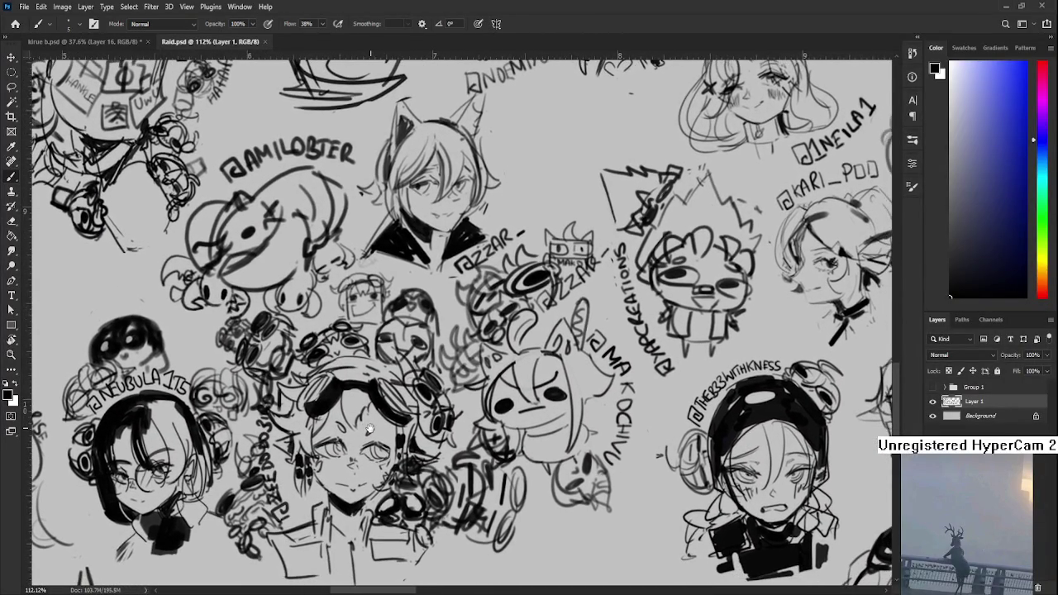
scroll(463, 322, down, 2)
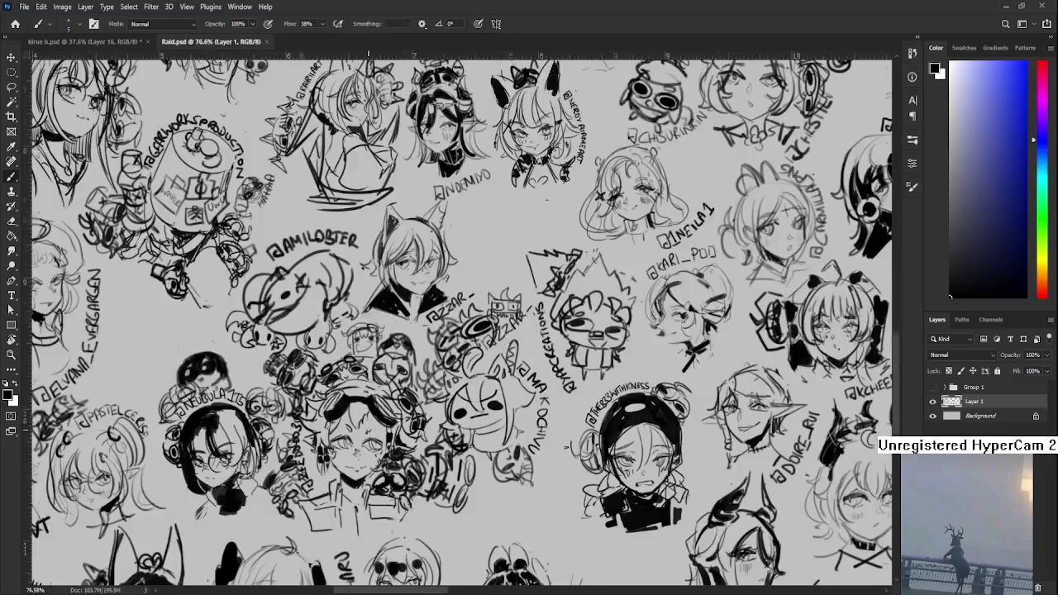
scroll(462, 323, down, 2)
scroll(463, 322, down, 1)
scroll(462, 322, down, 2)
scroll(462, 322, up, 2)
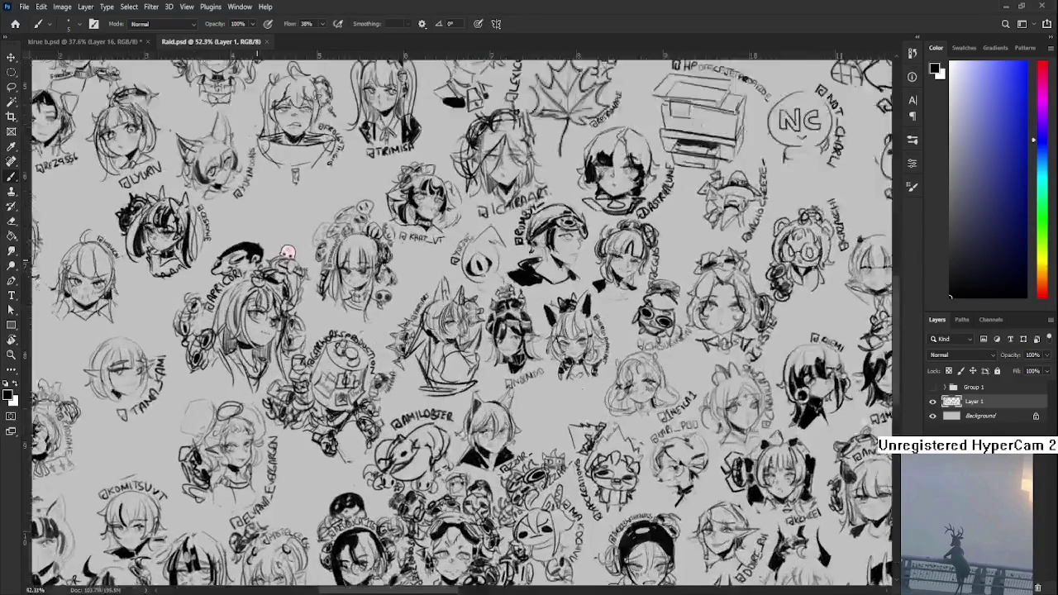
scroll(463, 322, down, 2)
scroll(463, 322, down, 2)
scroll(462, 322, up, 1)
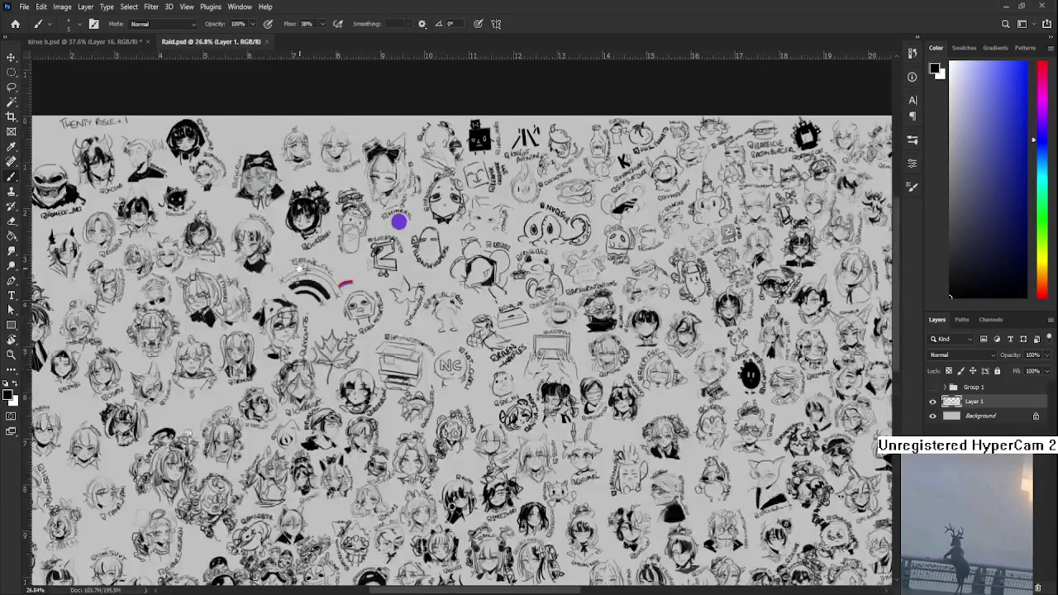
scroll(462, 322, up, 1)
scroll(463, 322, up, 1)
scroll(463, 322, up, 2)
scroll(422, 334, up, 3)
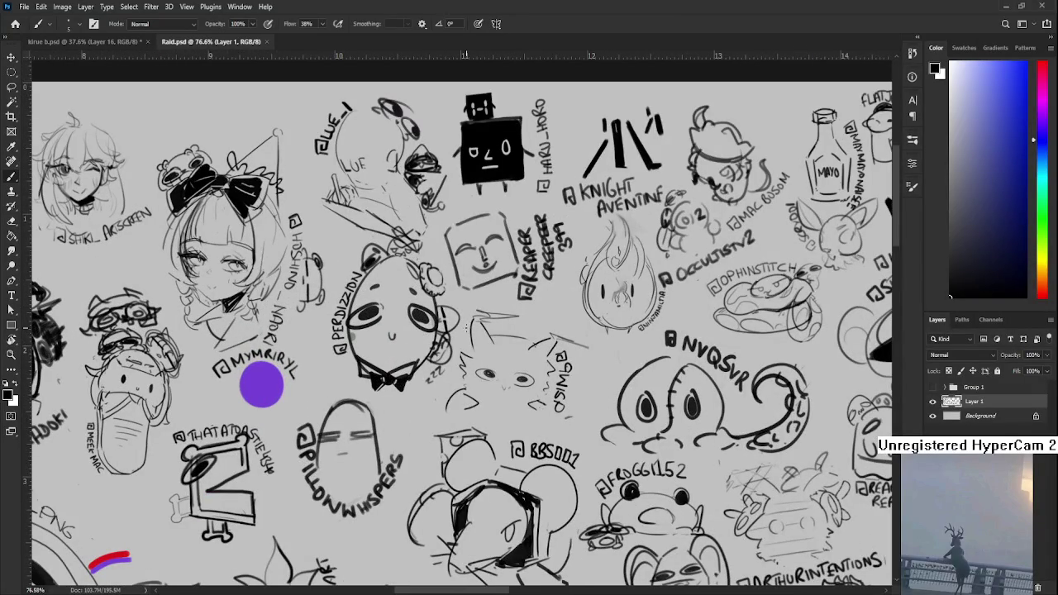
scroll(349, 380, down, 4)
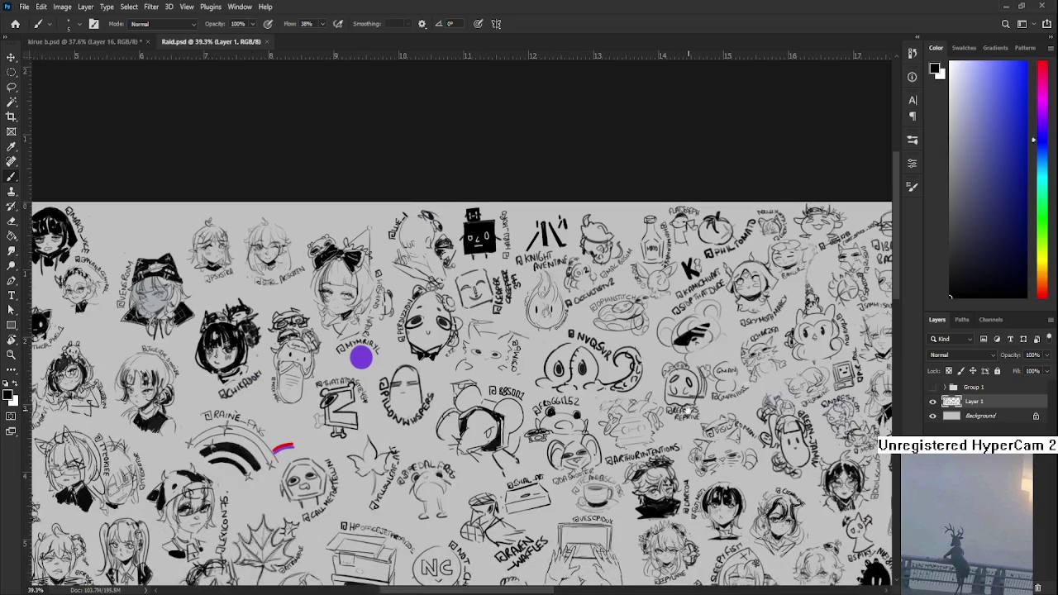
scroll(350, 380, up, 2)
Step: Pan to the doodles further right, then close Raid.psd
mouse_move(350, 380)
mouse_down()
mouse_move(212, 368)
mouse_move(161, 323)
mouse_up()
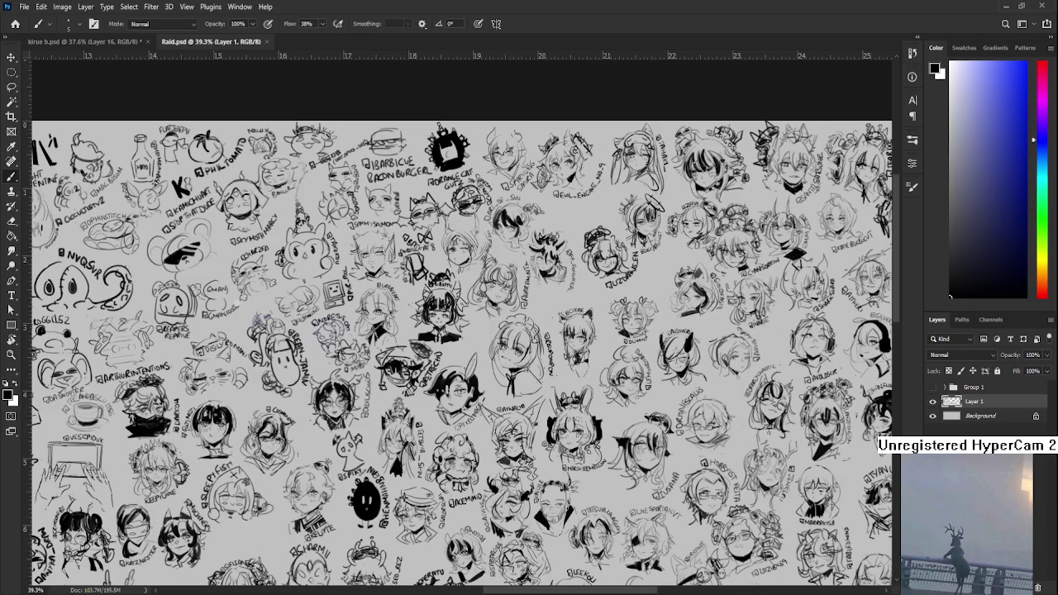
scroll(517, 488, down, 2)
scroll(517, 488, down, 3)
scroll(517, 489, down, 2)
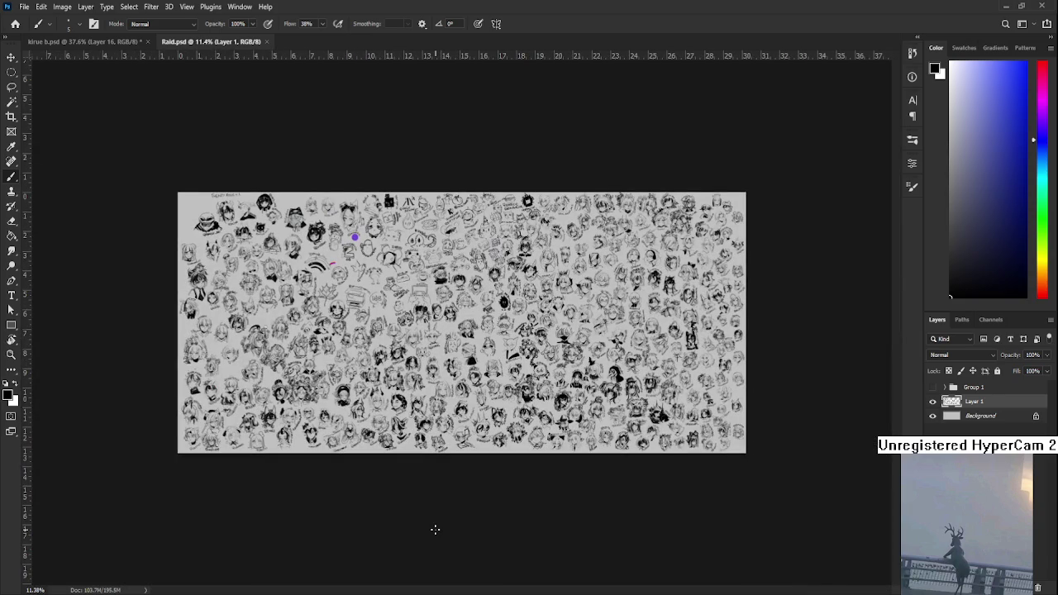
click(267, 41)
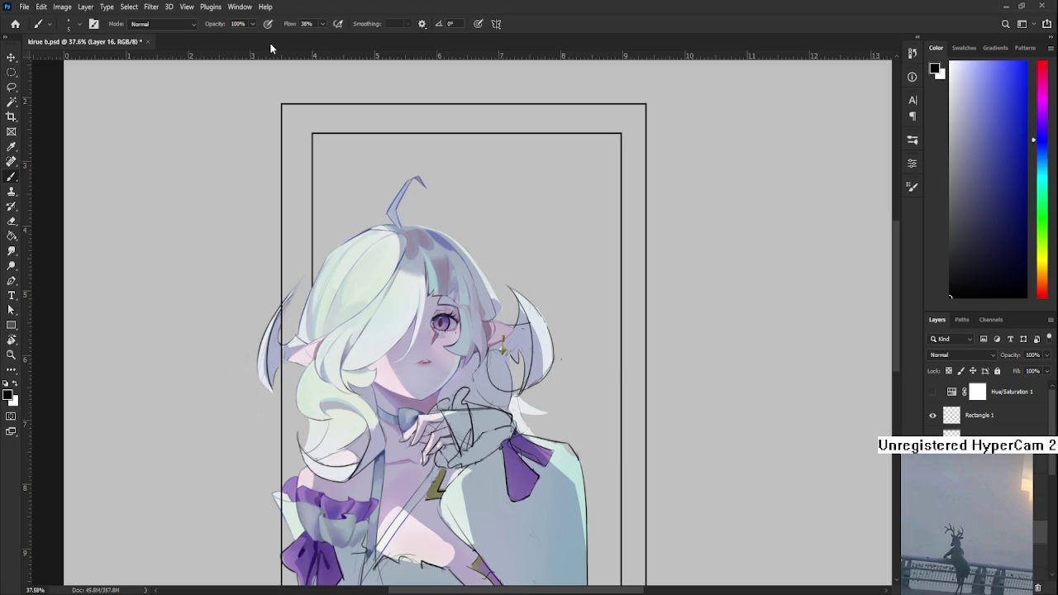
scroll(382, 264, up, 1)
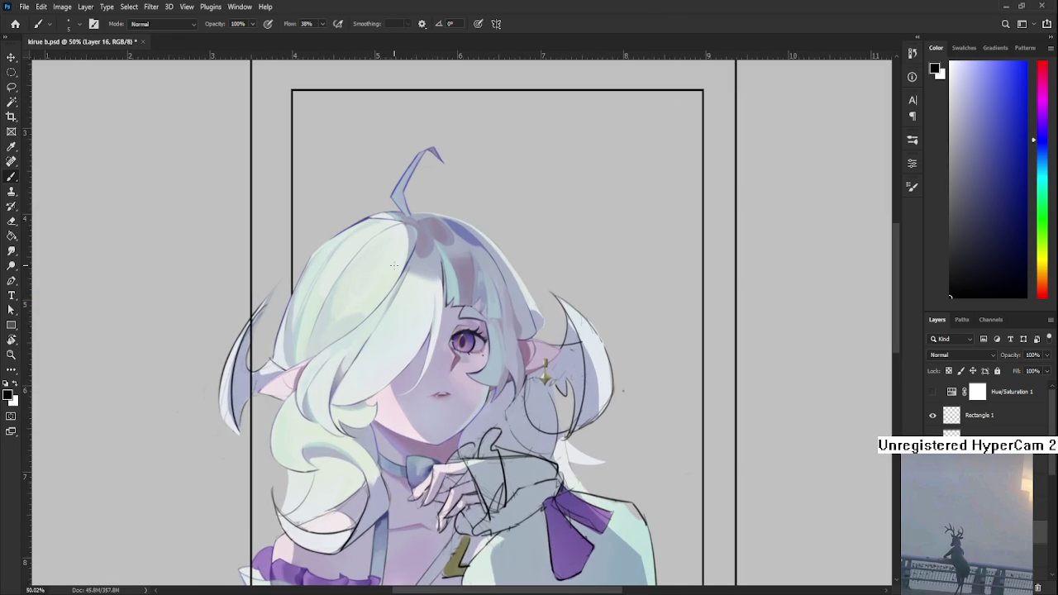
scroll(643, 328, up, 2)
scroll(647, 323, up, 2)
scroll(578, 322, up, 1)
key(e)
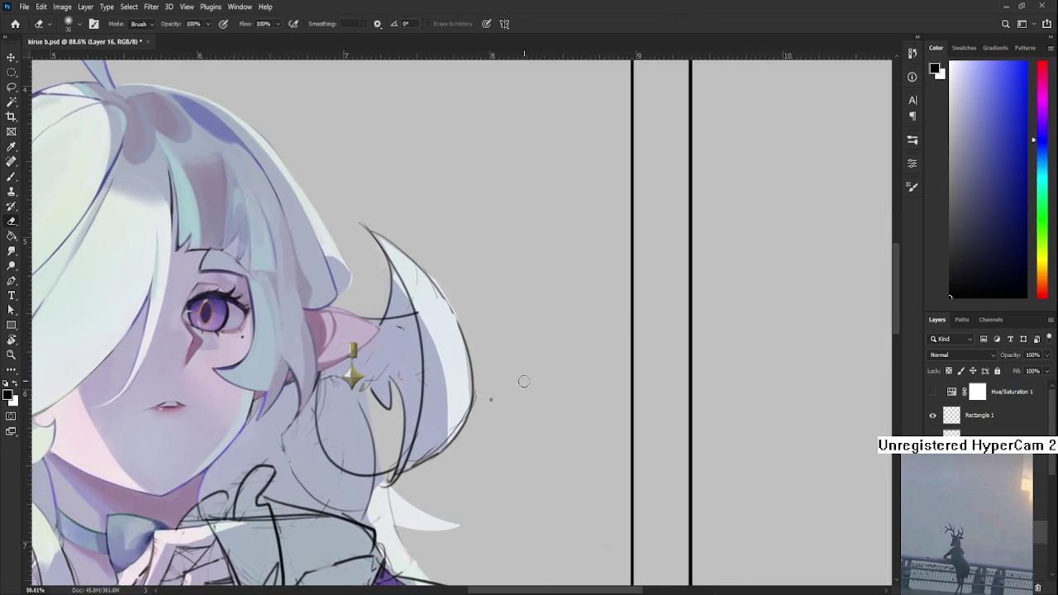
scroll(533, 370, down, 4)
scroll(534, 370, down, 1)
scroll(463, 379, up, 1)
scroll(413, 384, up, 1)
scroll(380, 388, up, 1)
scroll(380, 386, down, 1)
scroll(380, 387, up, 2)
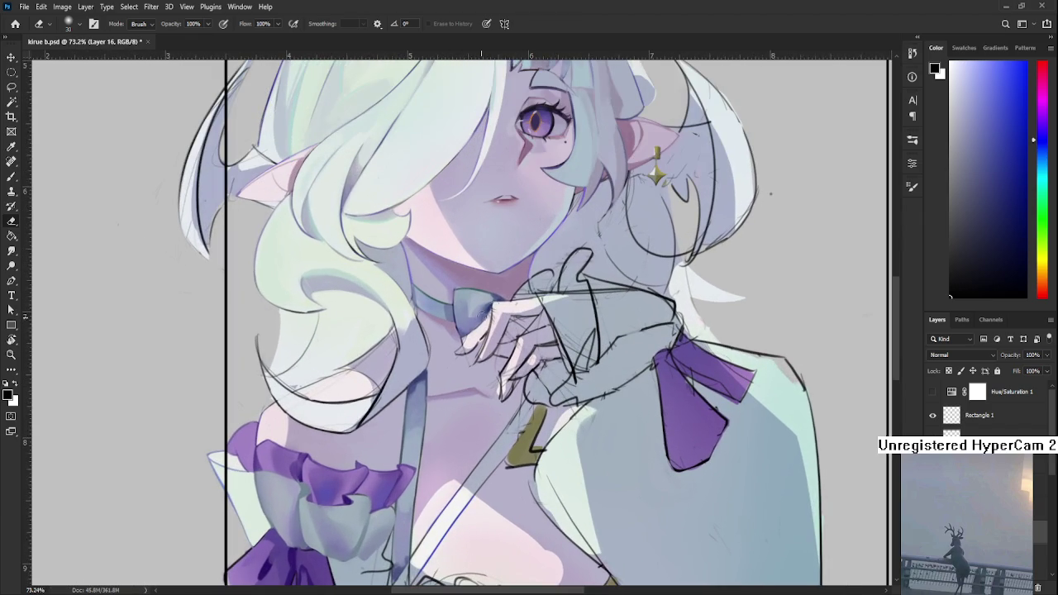
scroll(494, 306, down, 2)
scroll(494, 306, down, 2)
key(b)
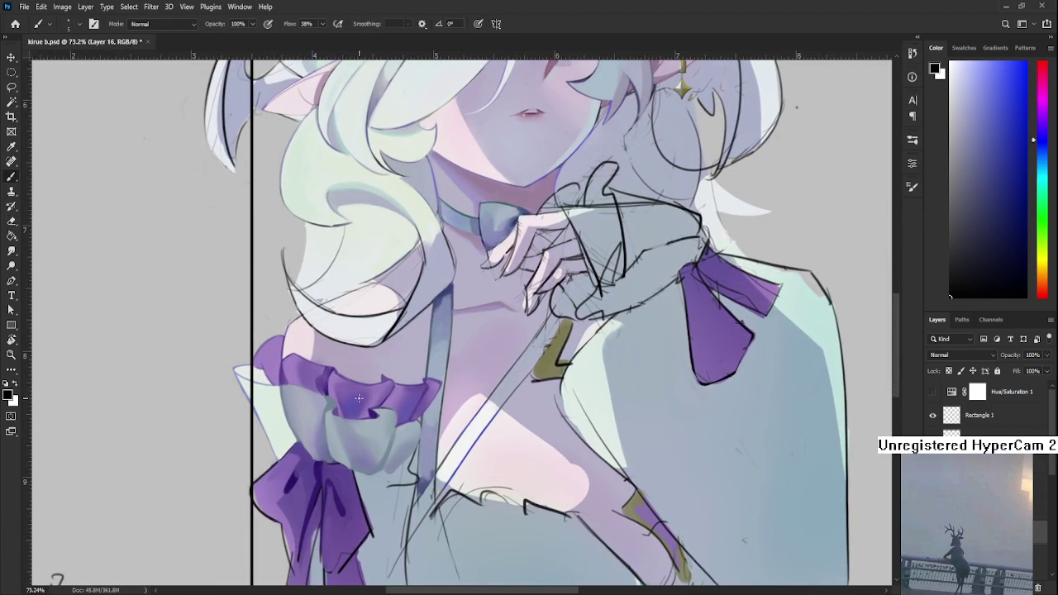
Step: Sample the ruffle purple and paint it over the lilac highlight and grey knot
alt+click(375, 388)
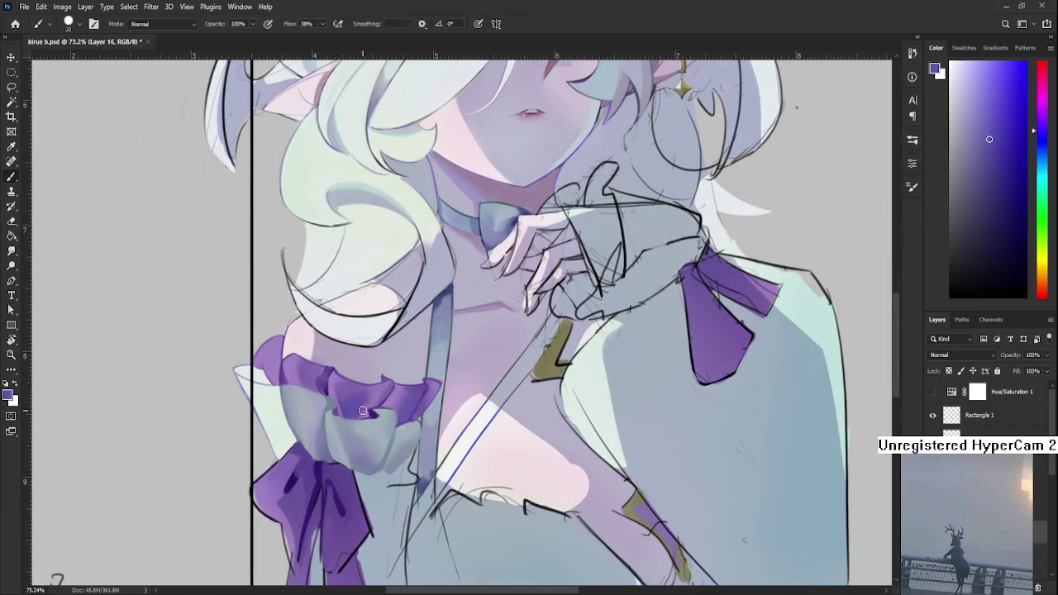
drag(378, 390, 359, 409)
alt+click(360, 410)
drag(360, 413, 356, 395)
scroll(356, 396, down, 4)
scroll(357, 395, down, 1)
scroll(363, 375, up, 1)
scroll(363, 375, up, 4)
scroll(364, 375, up, 2)
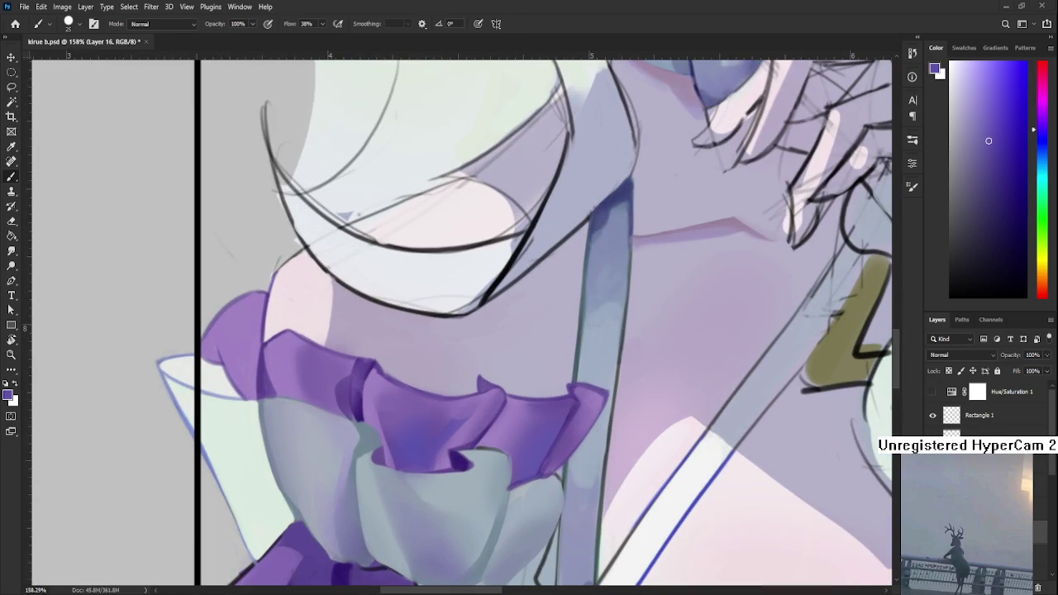
scroll(441, 437, up, 1)
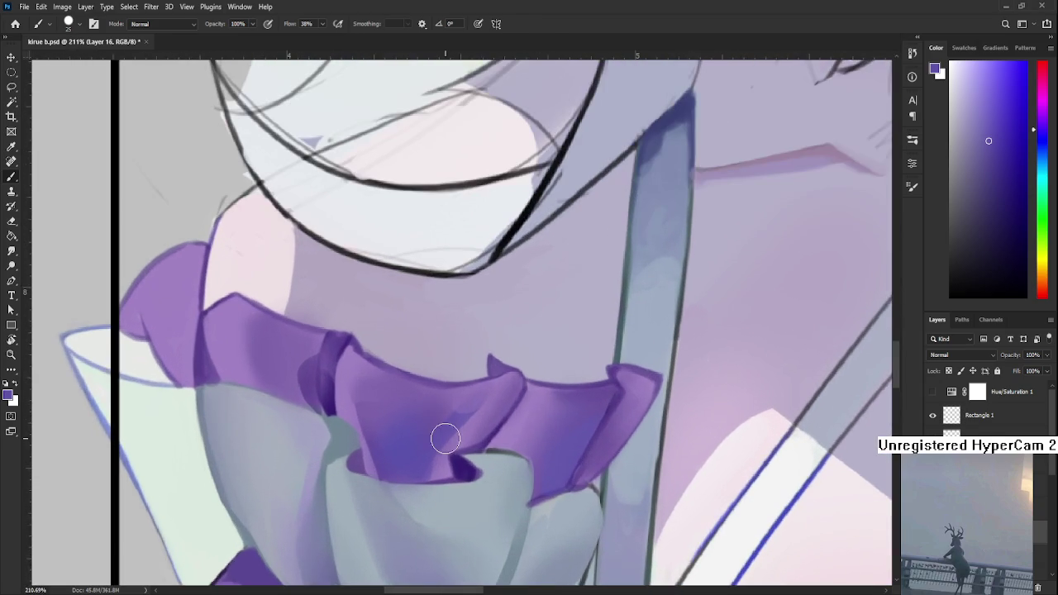
scroll(366, 377, up, 1)
Step: Brush a lighter purple highlight across the ruffle
alt+click(373, 385)
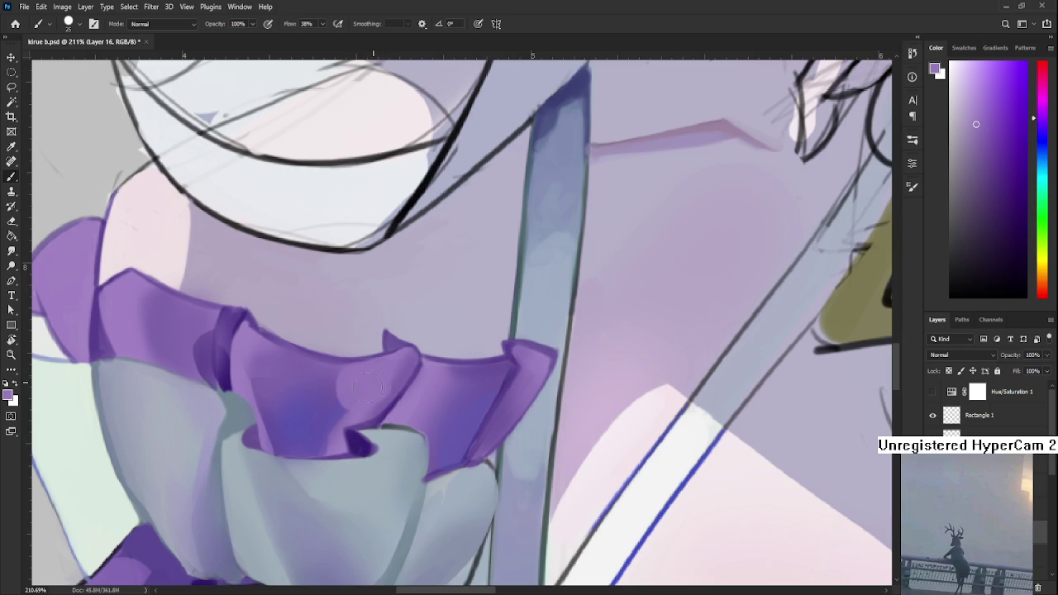
drag(363, 395, 387, 376)
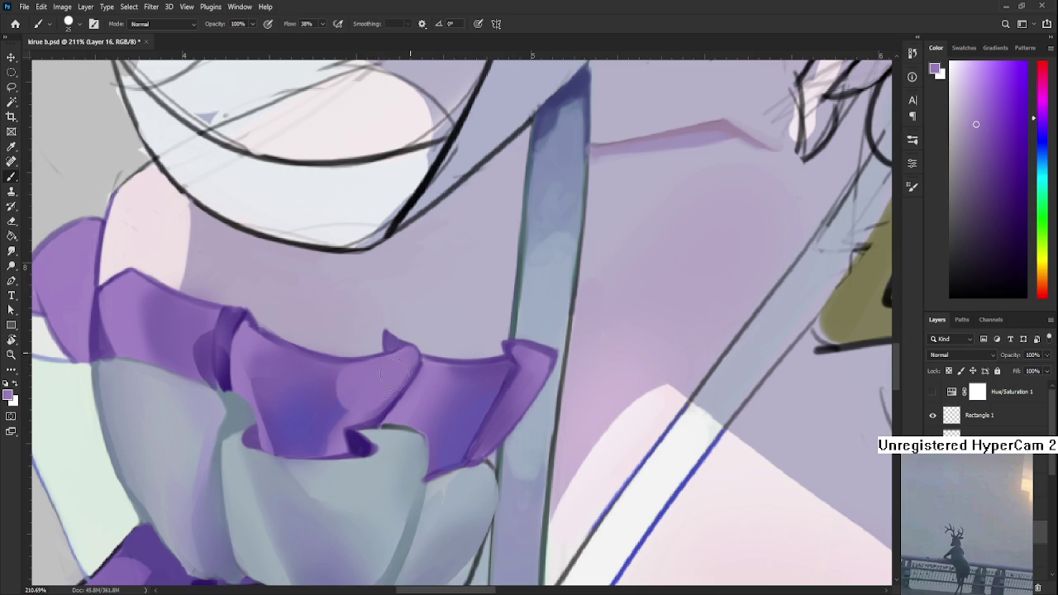
scroll(359, 397, down, 3)
scroll(359, 398, down, 3)
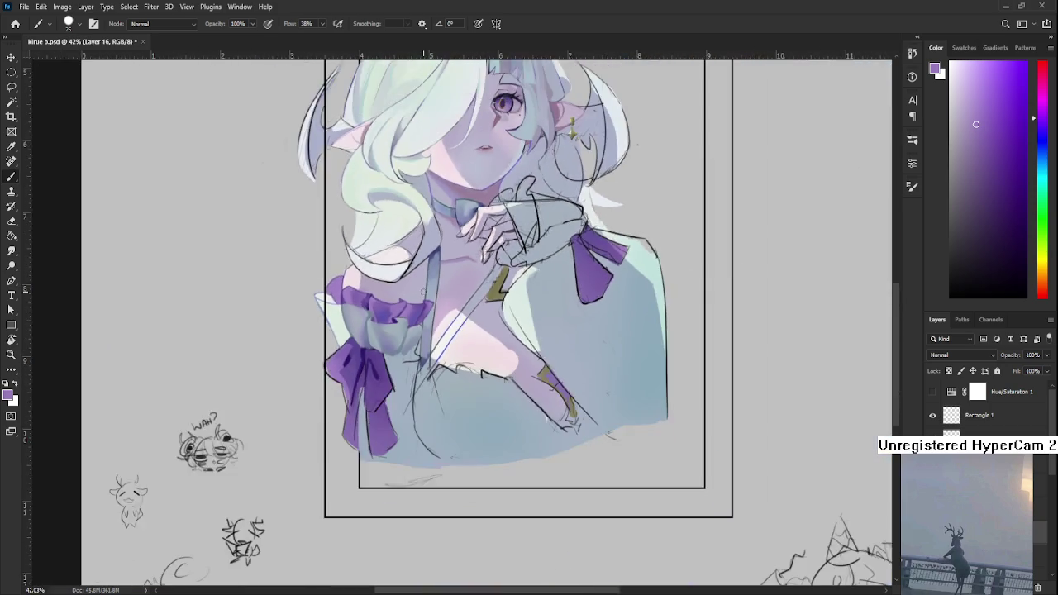
scroll(359, 397, down, 3)
scroll(423, 289, down, 2)
scroll(424, 288, up, 3)
scroll(405, 330, up, 3)
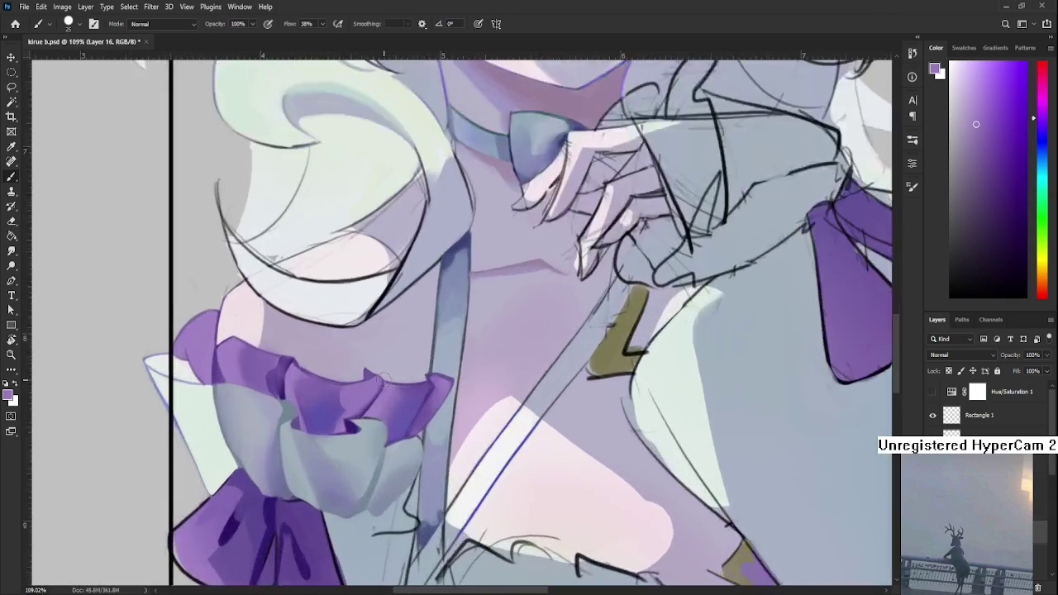
scroll(381, 380, up, 2)
Step: Sample several slightly different purples from the ruffle
alt+click(366, 389)
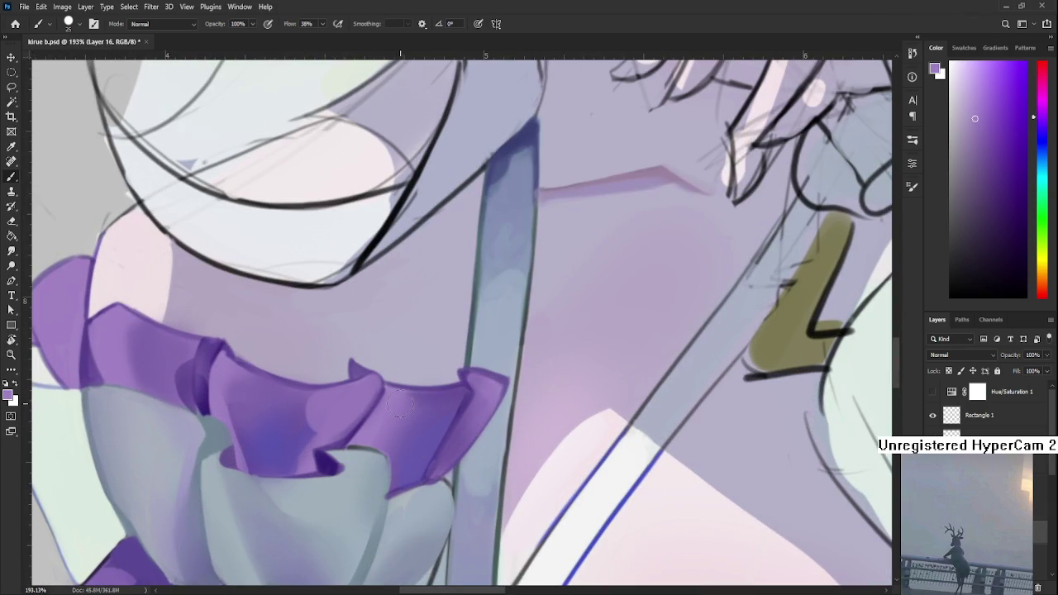
alt+click(438, 397)
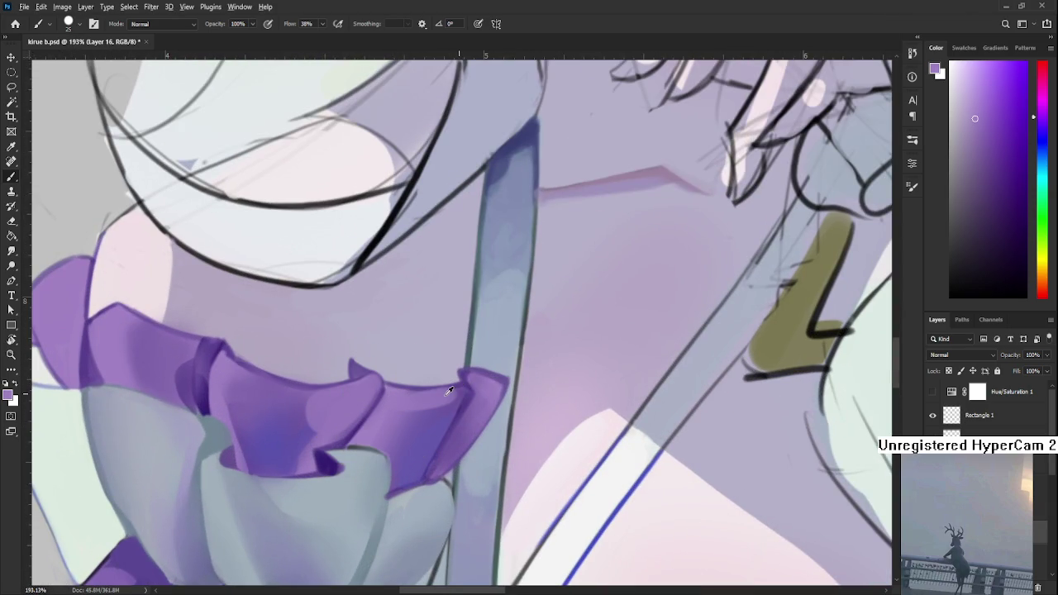
alt+click(402, 394)
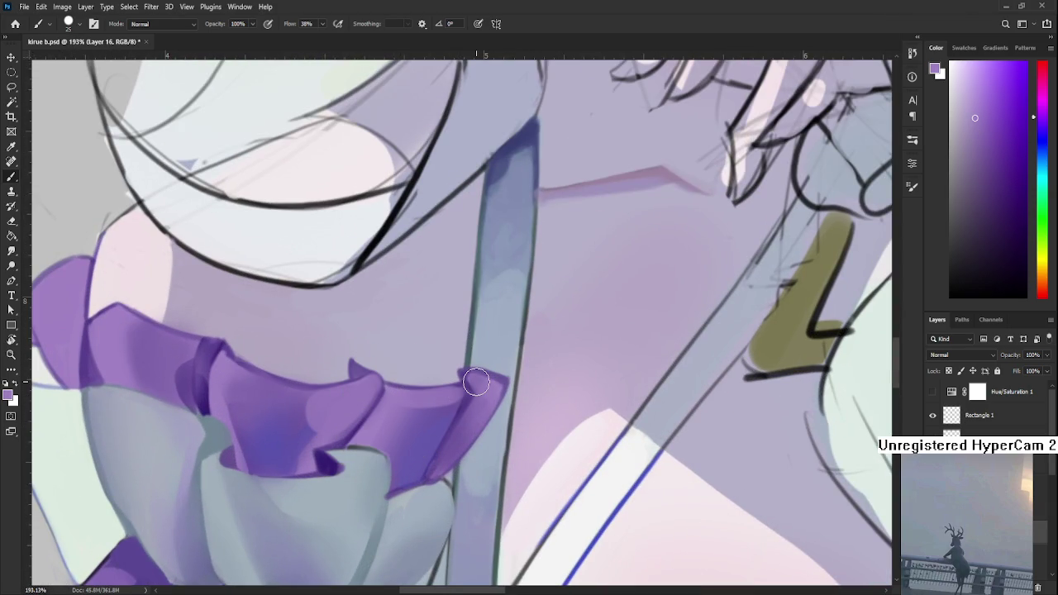
scroll(476, 381, down, 3)
scroll(476, 382, down, 2)
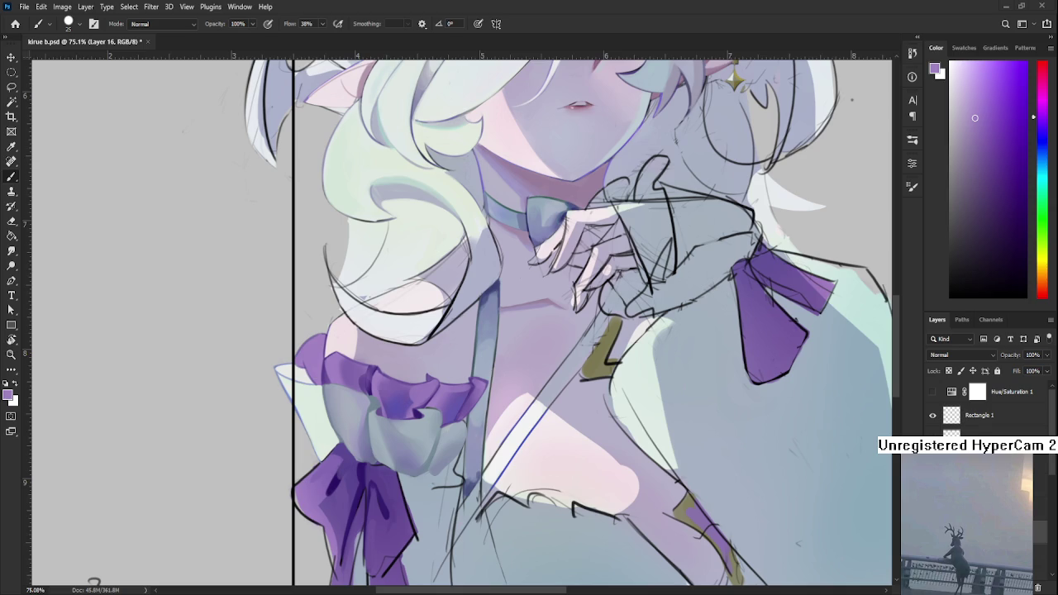
scroll(559, 424, down, 1)
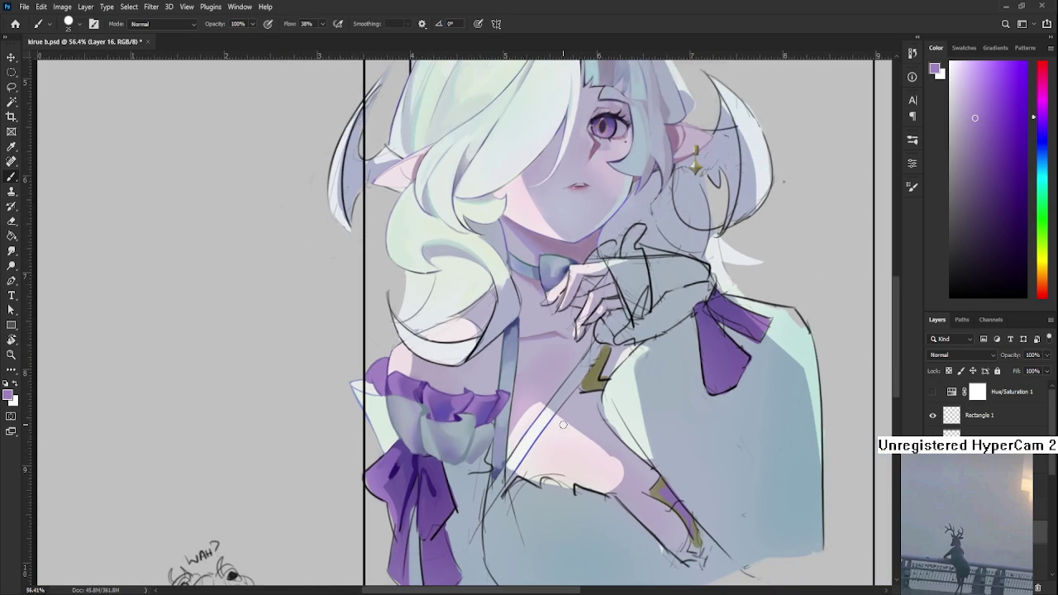
Step: Dab a darker purple accent on the ruffle's knot, sampling lighter and darker purples nearby
scroll(559, 424, down, 2)
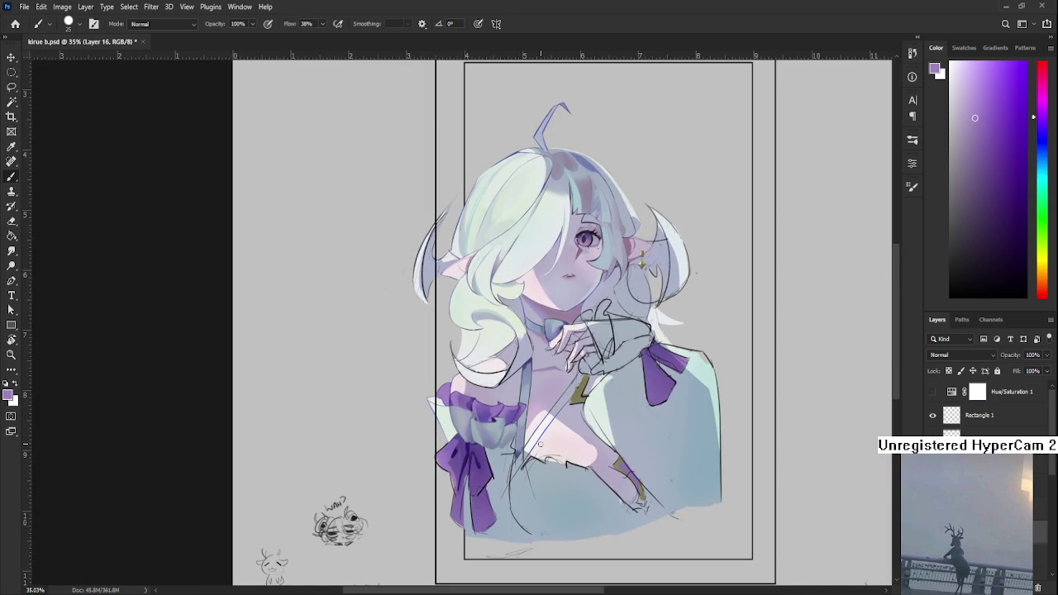
scroll(543, 443, down, 1)
scroll(529, 444, down, 1)
scroll(514, 446, down, 1)
scroll(499, 450, up, 1)
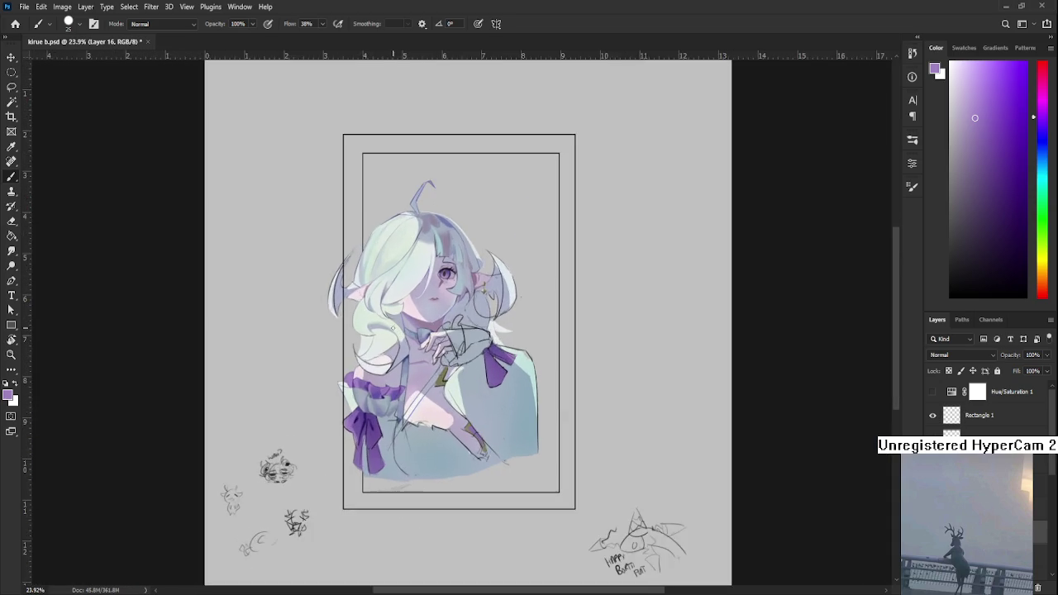
scroll(471, 455, up, 1)
scroll(438, 459, up, 2)
scroll(393, 463, up, 2)
scroll(393, 463, up, 1)
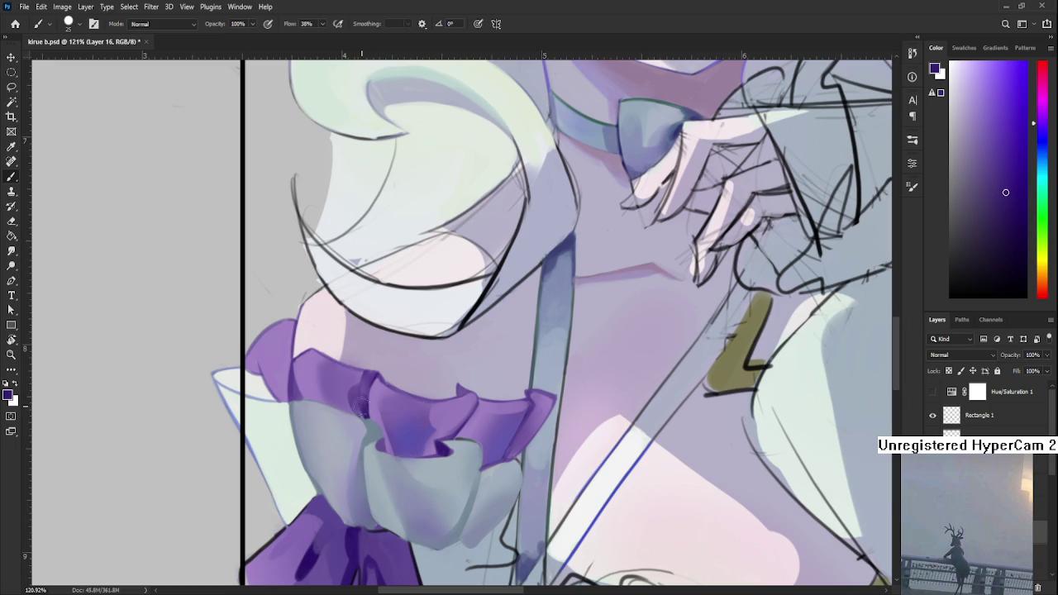
drag(390, 446, 385, 446)
alt+click(387, 442)
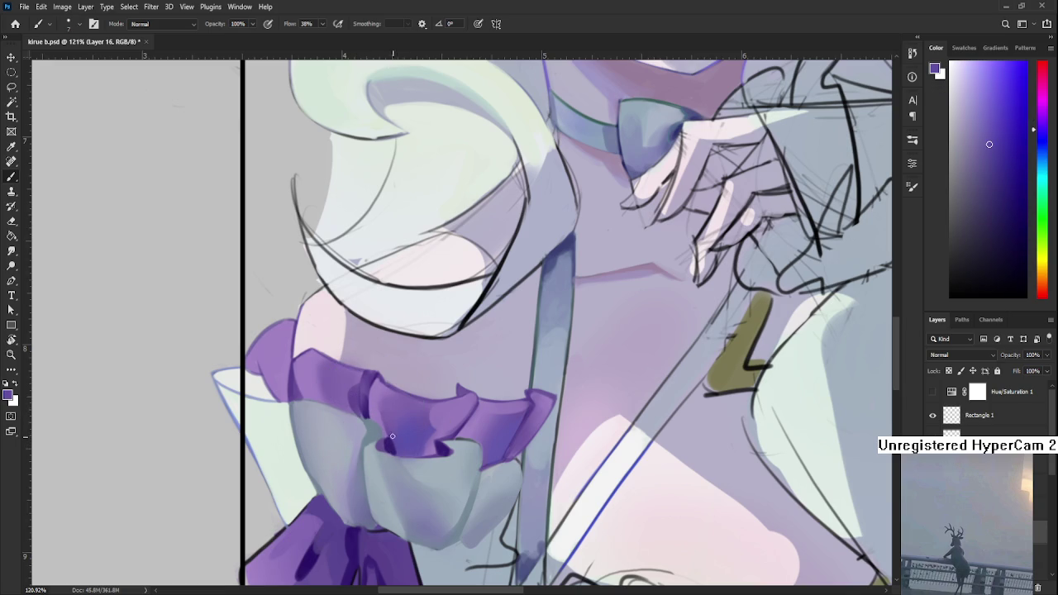
alt+click(391, 435)
alt+click(387, 439)
scroll(440, 400, down, 4)
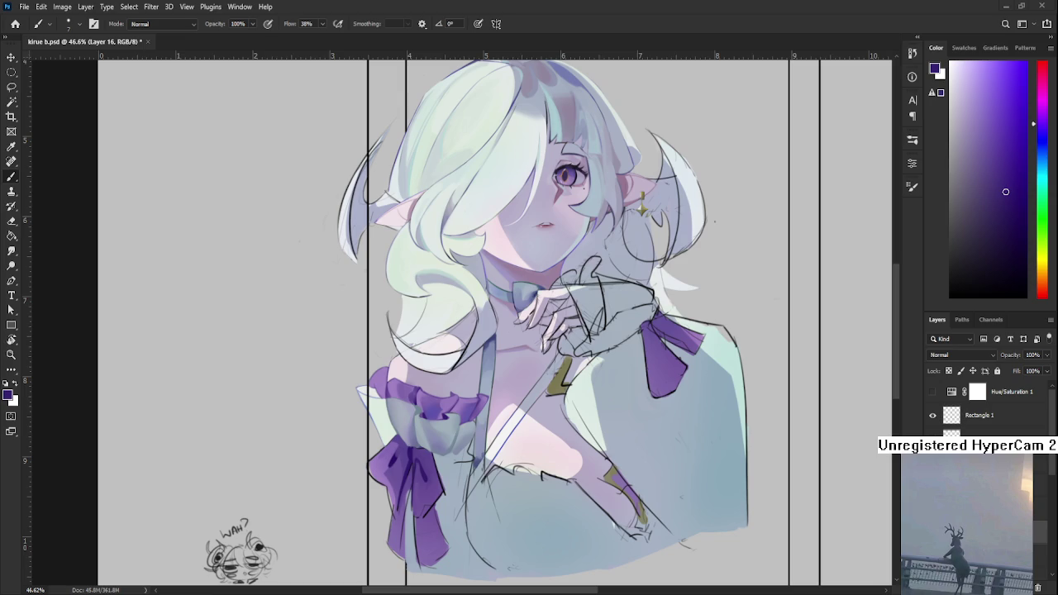
scroll(242, 416, down, 2)
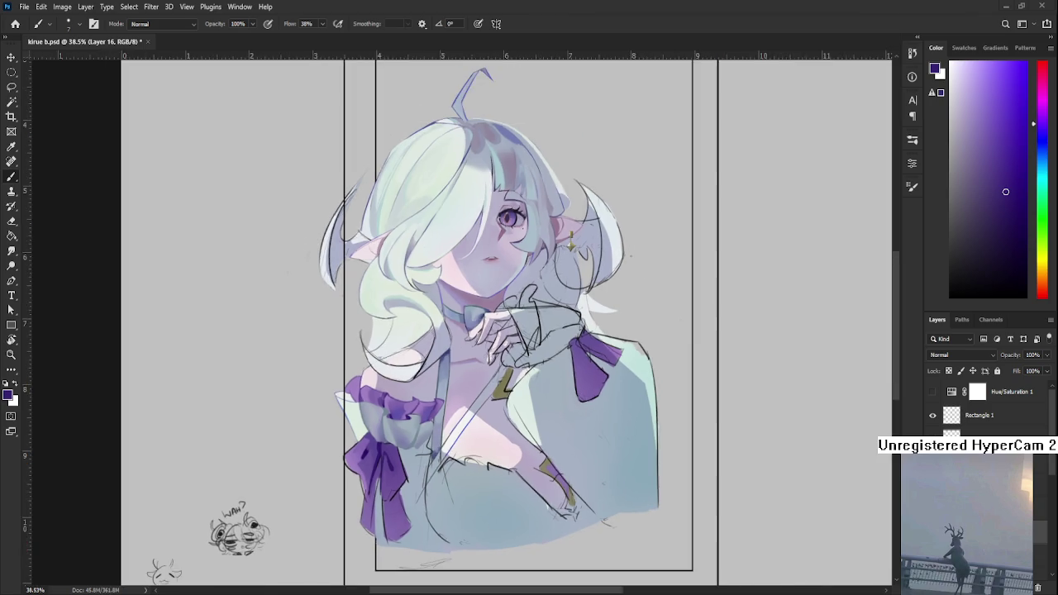
scroll(242, 417, down, 1)
scroll(332, 421, up, 2)
scroll(331, 421, up, 1)
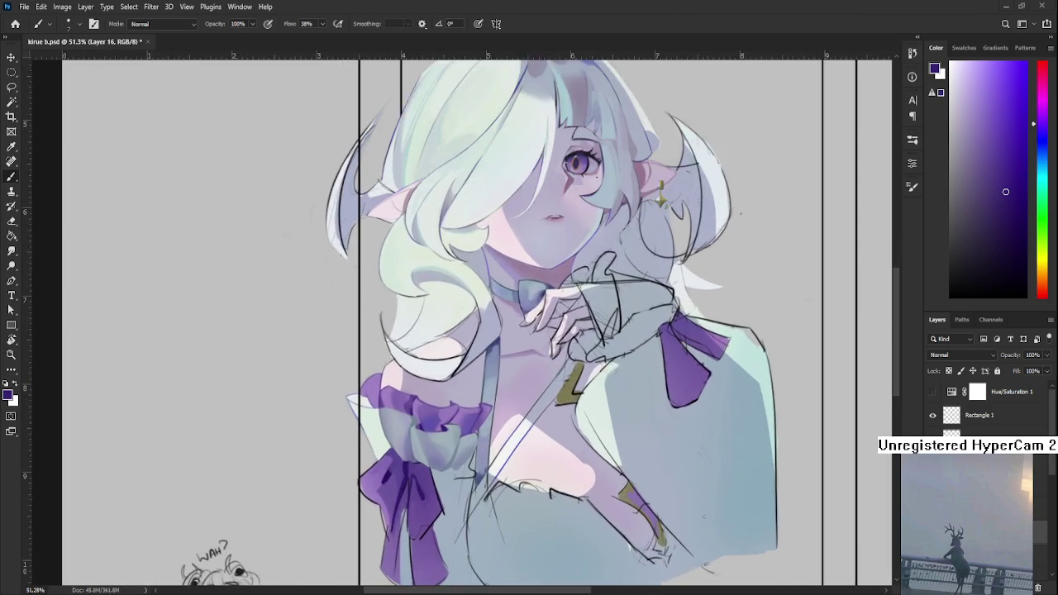
scroll(331, 422, up, 2)
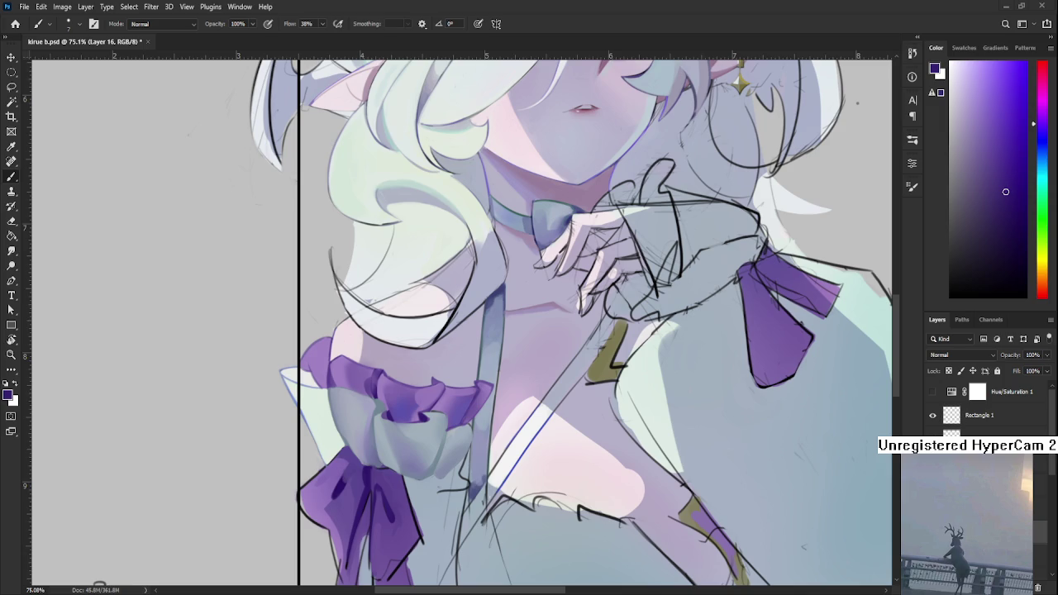
scroll(452, 432, up, 1)
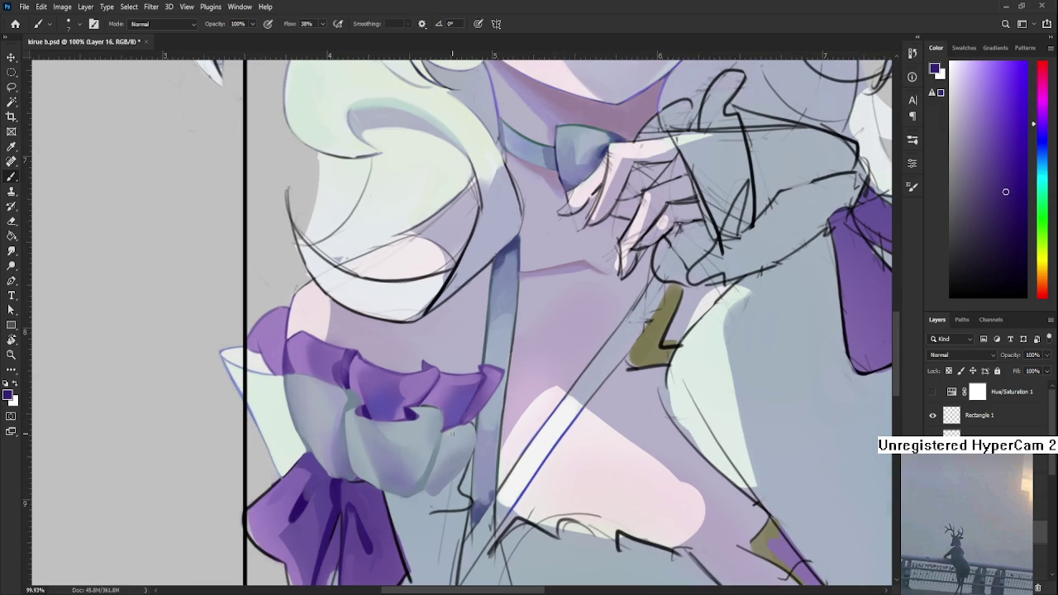
Step: Enlarge the brush to about 35 px and soften the ruffle's dark fold with lighter purple
alt+click(405, 380)
key(bracketright)
key(bracketright)
key(bracketright)
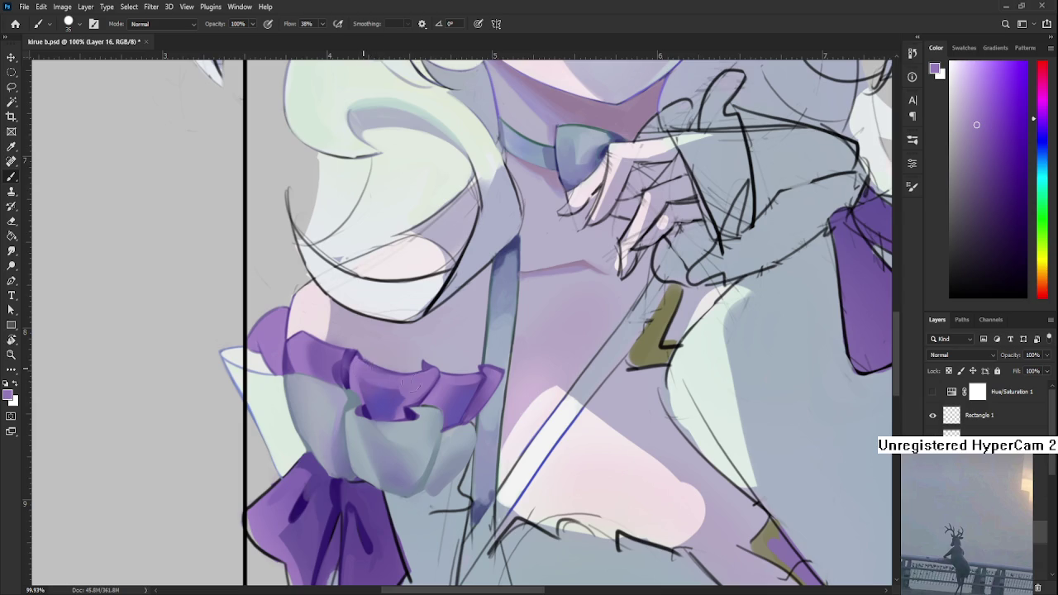
drag(360, 368, 364, 388)
Step: Sample ruffle purples and paint the grey inner fold purple
alt+click(366, 379)
alt+click(368, 382)
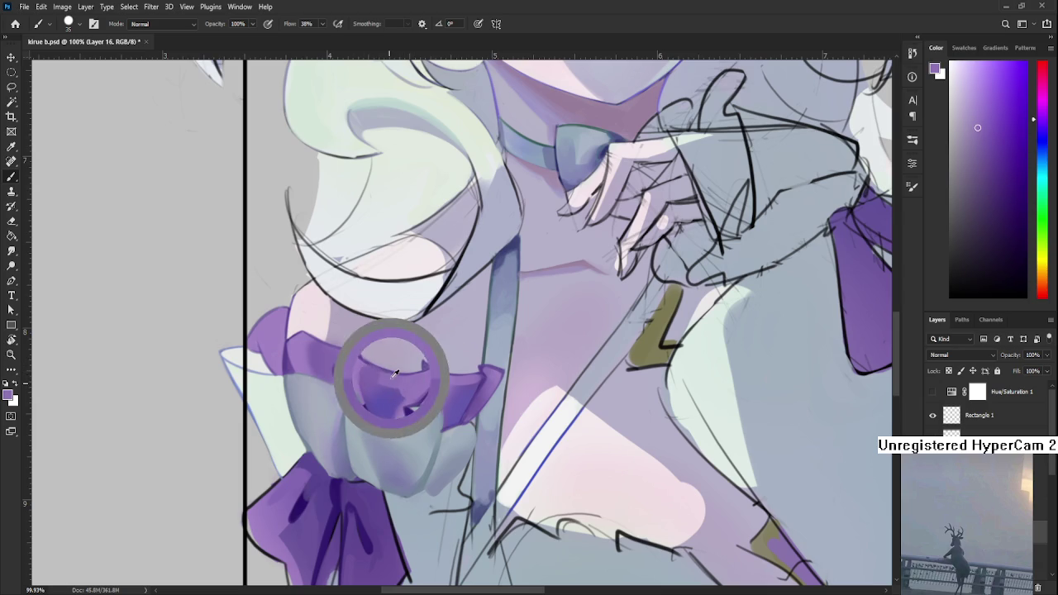
alt+click(402, 381)
alt+click(417, 378)
alt+click(388, 395)
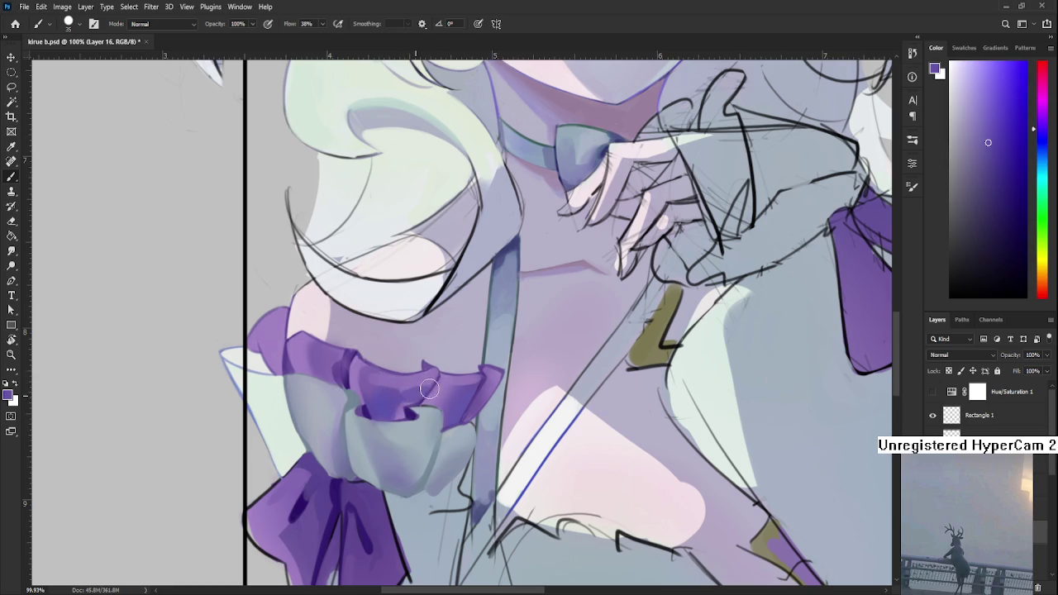
alt+click(399, 398)
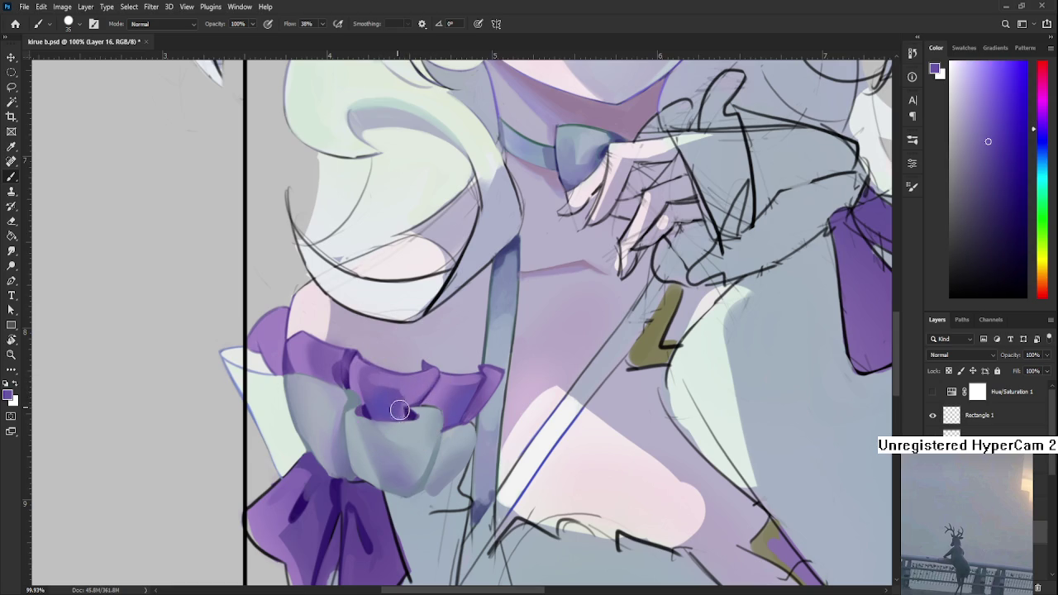
drag(401, 417, 410, 403)
Step: Resample the ruffle purple and bring the ruffle's underside into view
alt+click(407, 386)
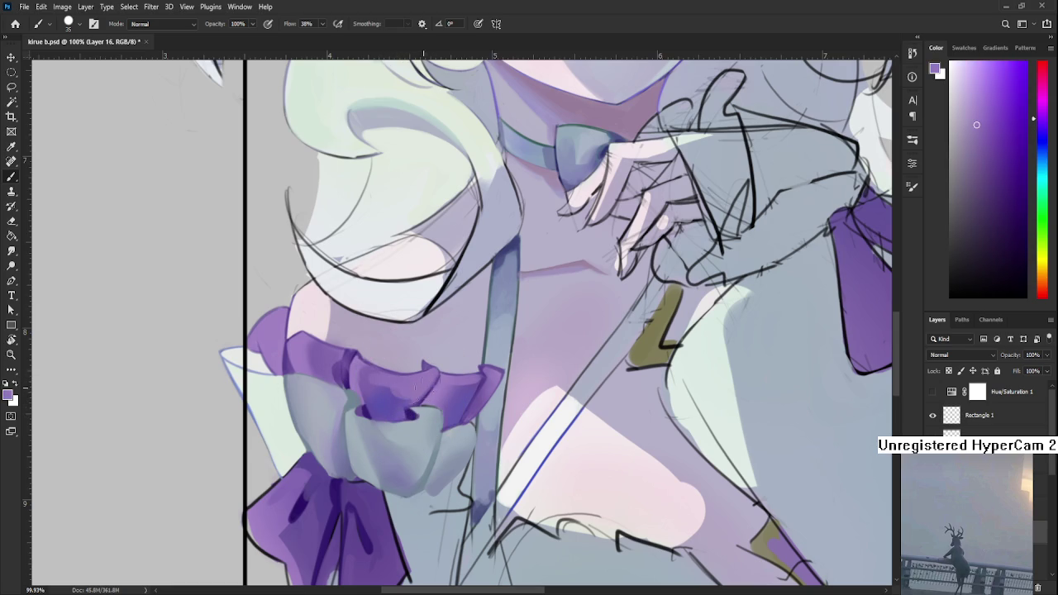
alt+click(390, 378)
scroll(425, 314, down, 3)
scroll(425, 314, down, 3)
scroll(446, 339, down, 2)
scroll(480, 364, up, 6)
scroll(508, 393, up, 2)
scroll(764, 248, up, 2)
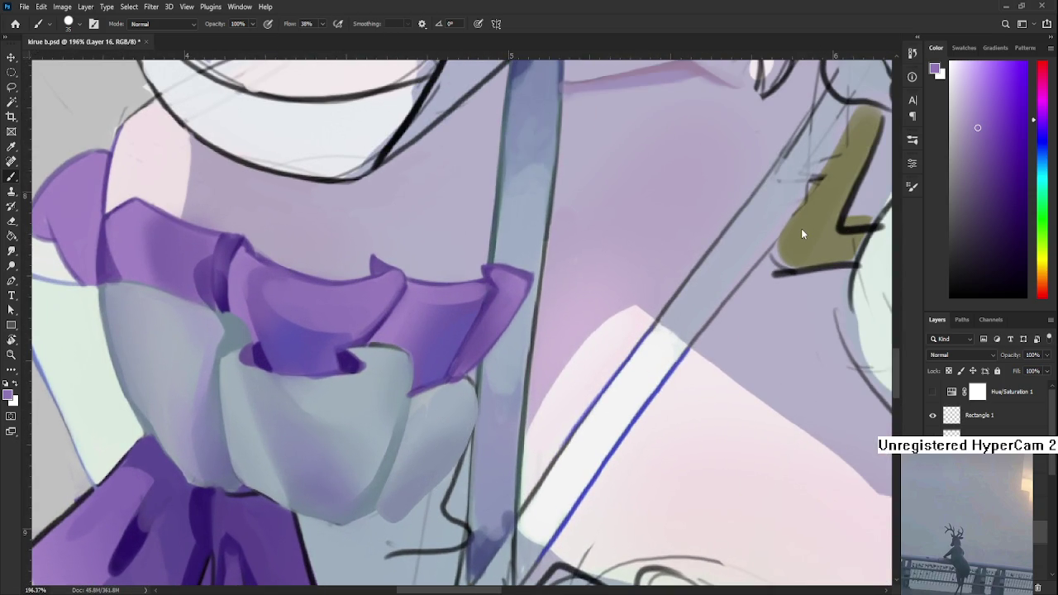
scroll(330, 376, up, 3)
scroll(330, 376, up, 2)
scroll(330, 376, down, 2)
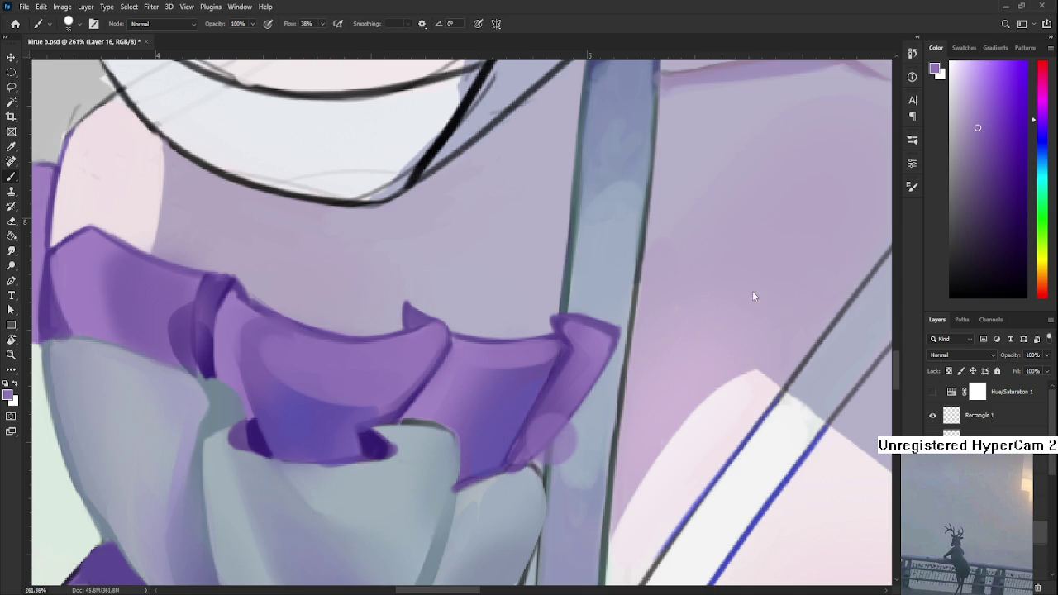
drag(479, 433, 518, 362)
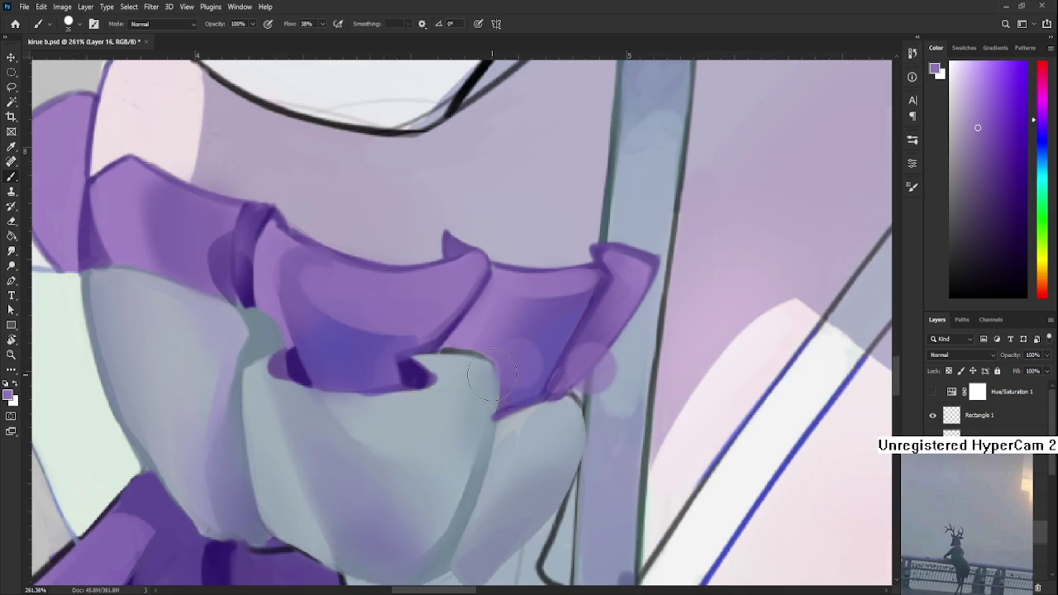
scroll(349, 461, up, 1)
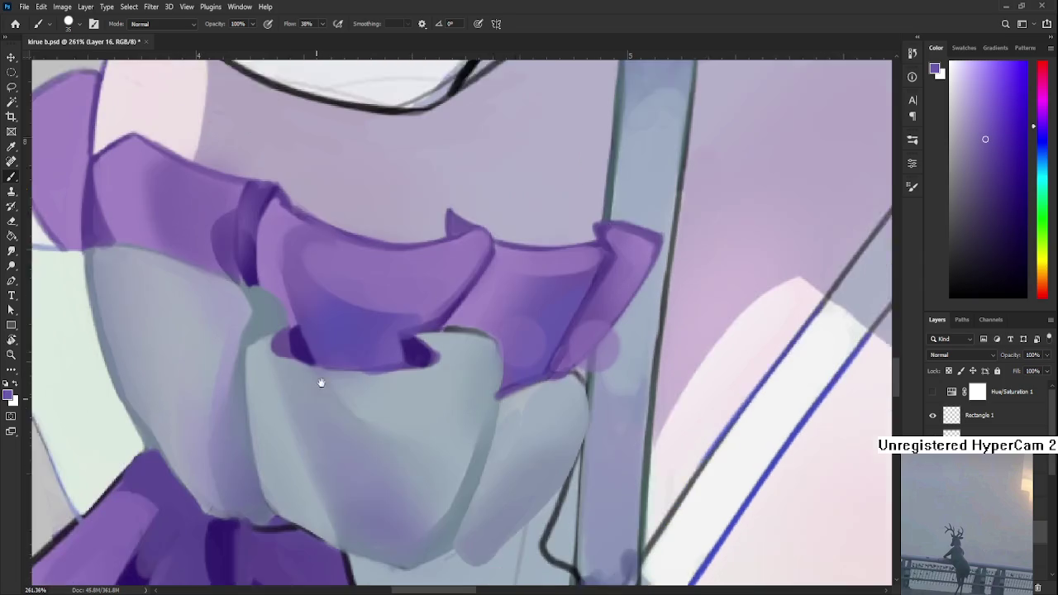
scroll(317, 378, down, 2)
Step: Undo a stray thin line on the cuff and switch to the cuff's darker grey-blue
key(bracketleft)
key(bracketleft)
key(bracketleft)
drag(277, 331, 308, 476)
key(ctrl+z)
alt+click(337, 405)
alt+click(455, 469)
click(963, 215)
drag(491, 382, 453, 336)
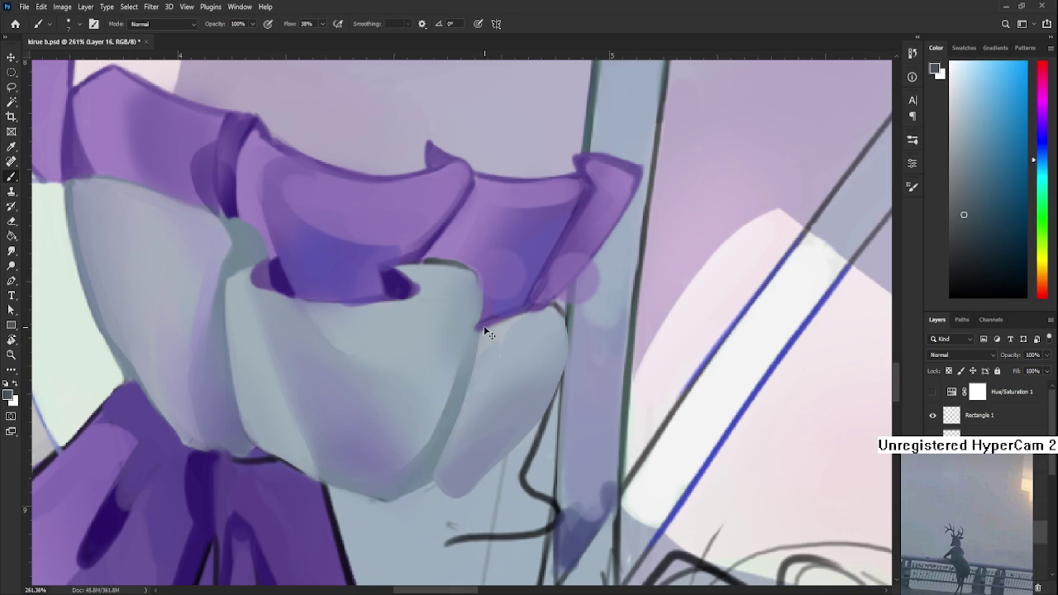
Step: Darken the cuff's lower-right edge with a newly sampled grey-teal
scroll(488, 347, down, 1)
click(987, 218)
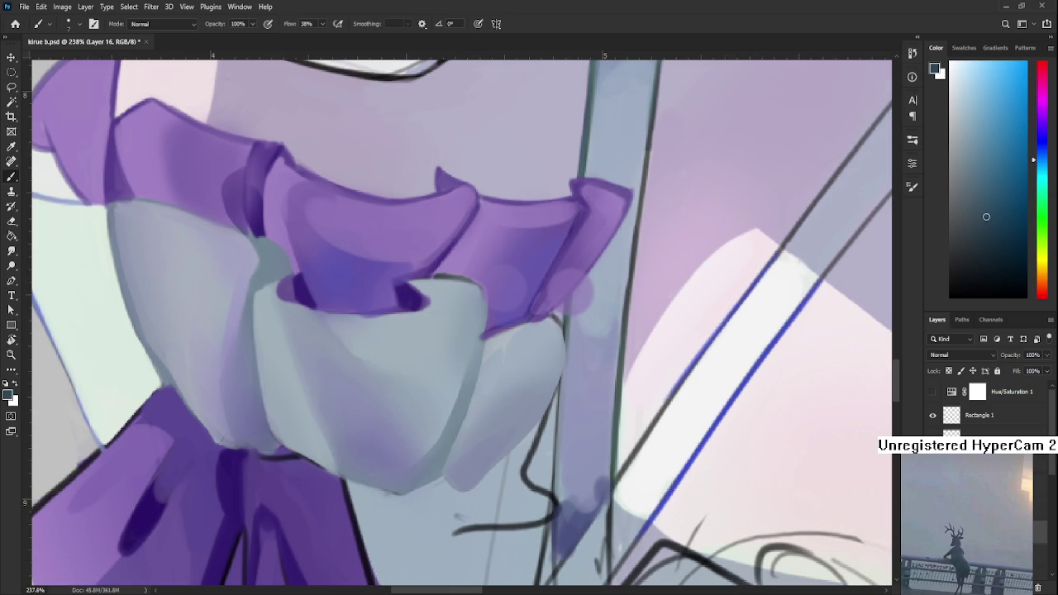
key(ctrl+z)
mouse_move(482, 331)
mouse_down()
mouse_move(405, 495)
mouse_move(416, 483)
mouse_up()
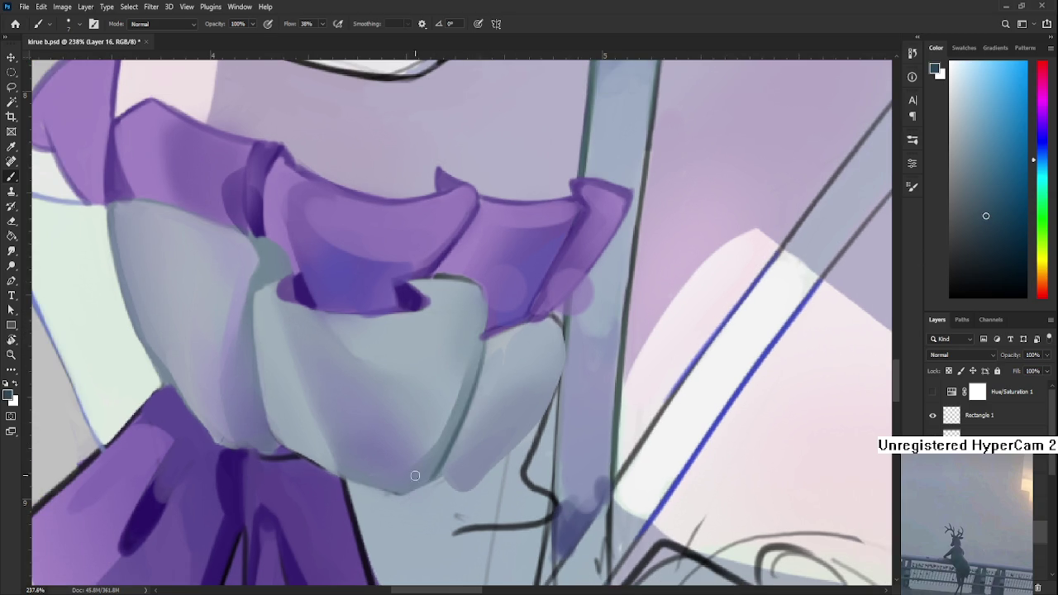
Step: Draw a dark teal fold line down the cuff and blend it with light grey-blue
drag(406, 403, 431, 449)
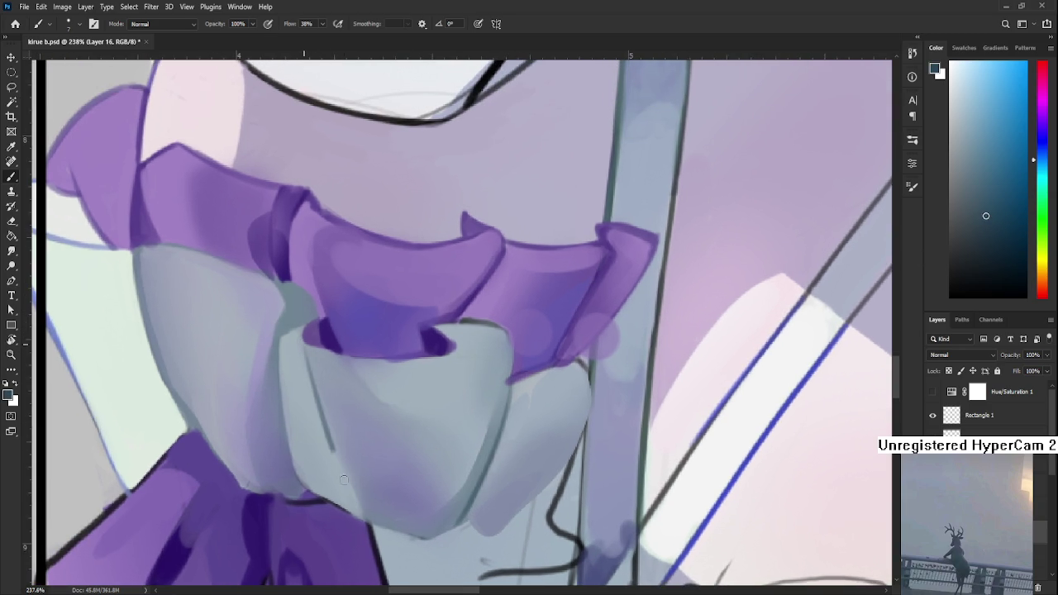
alt+click(338, 426)
alt+click(485, 468)
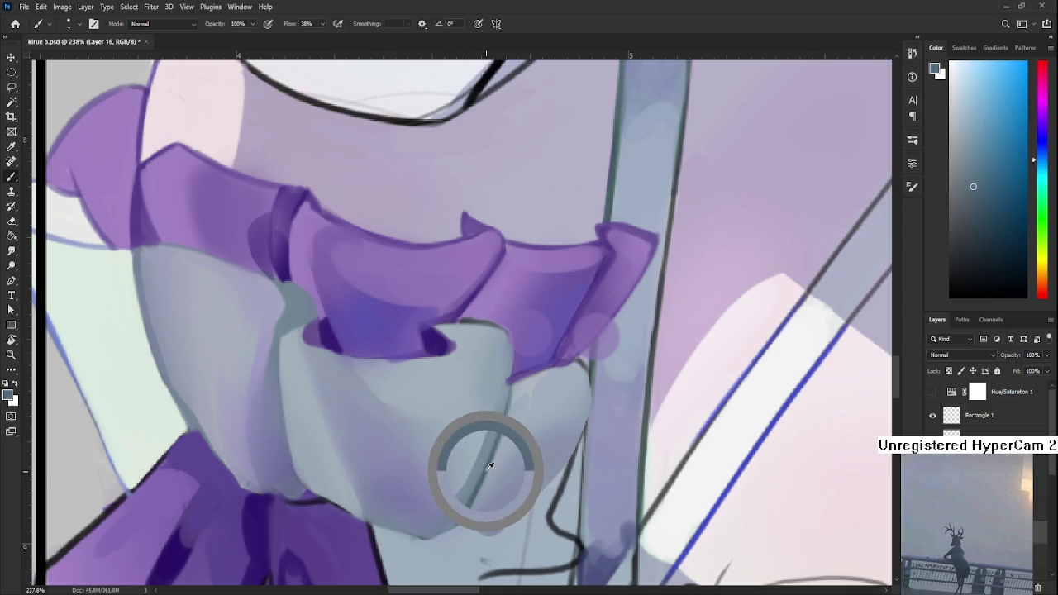
drag(300, 339, 347, 499)
alt+click(304, 376)
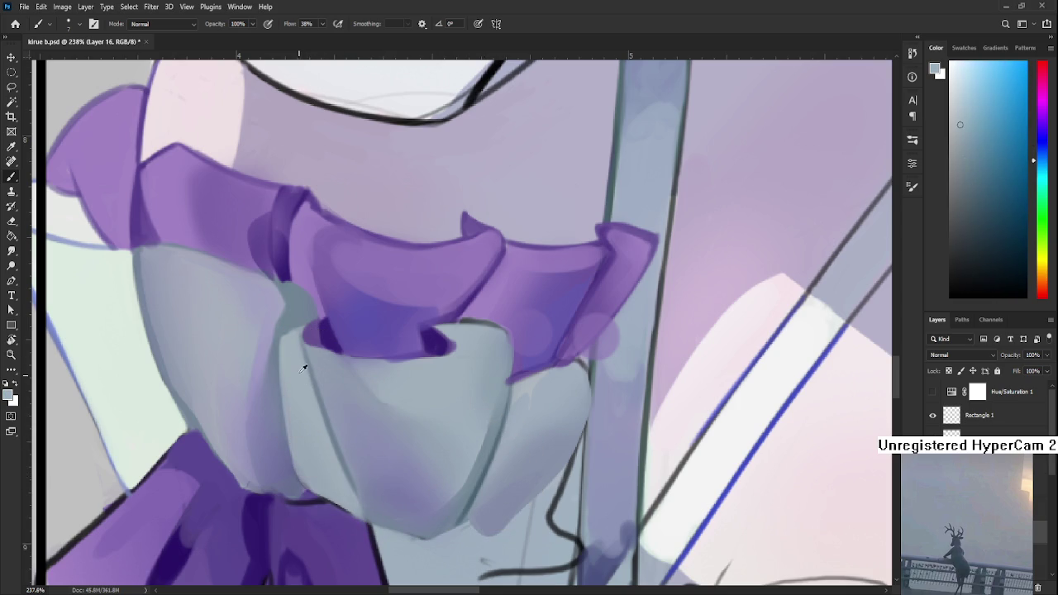
drag(306, 356, 347, 483)
drag(318, 389, 347, 475)
Step: Sample darker and lighter grey-blues from the cuff and zoom out
alt+click(335, 402)
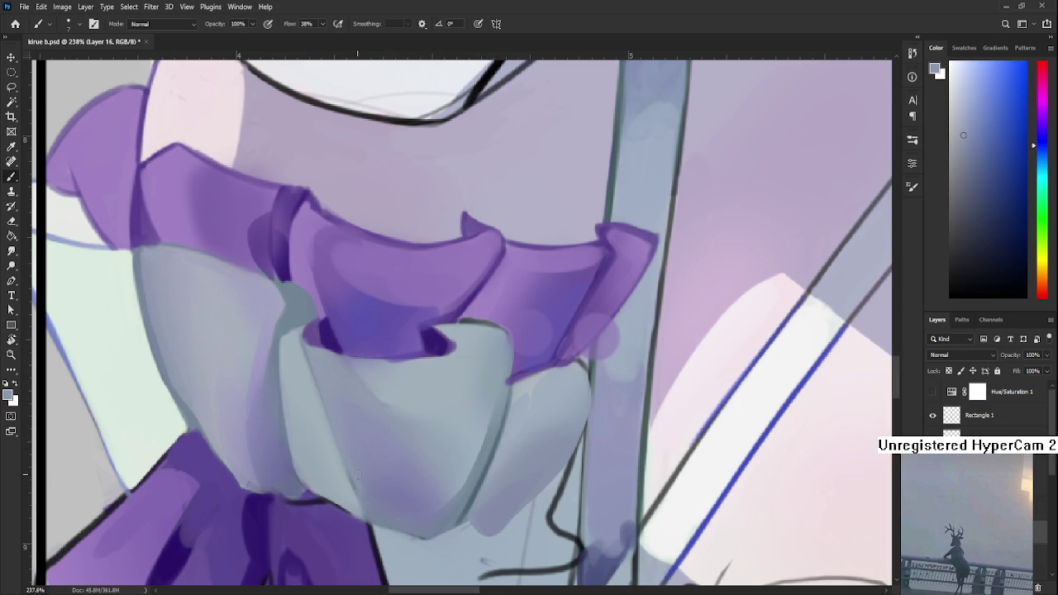
alt+click(484, 482)
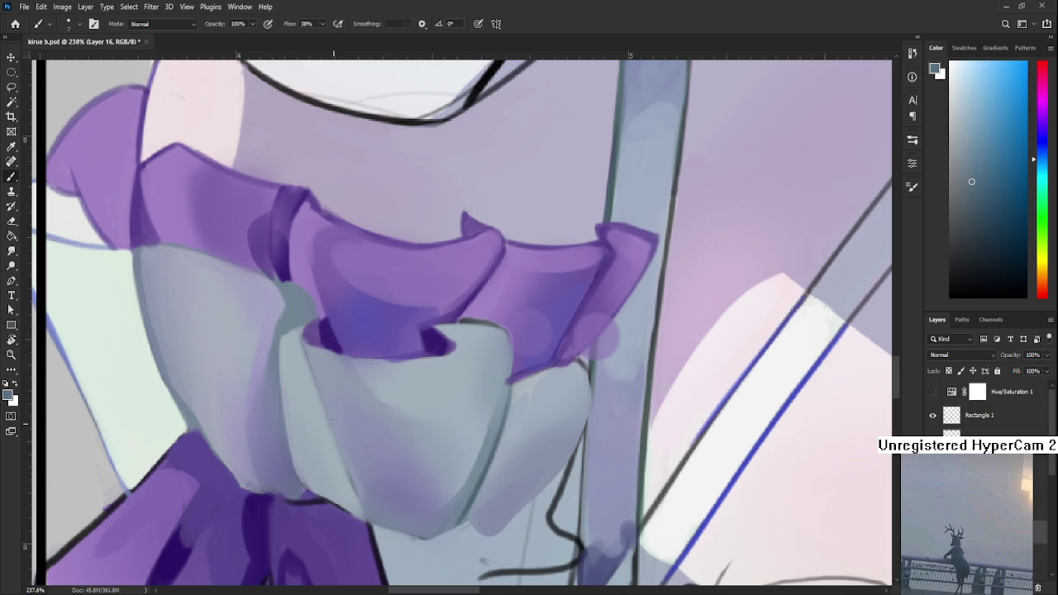
alt+click(354, 438)
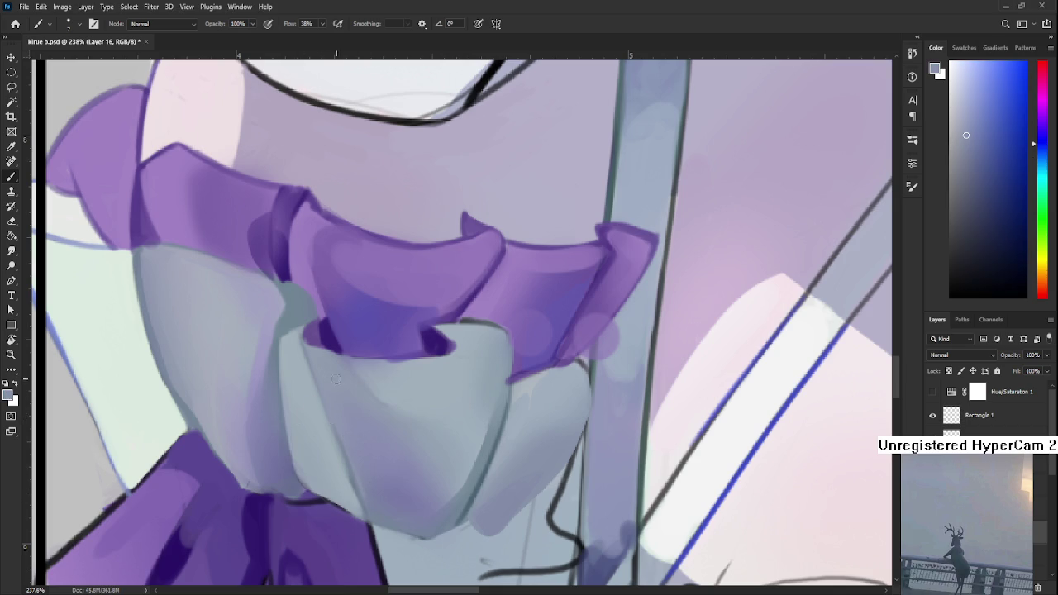
scroll(355, 361, down, 2)
scroll(364, 365, down, 2)
scroll(371, 369, down, 2)
scroll(380, 373, down, 1)
scroll(380, 373, up, 1)
scroll(496, 364, up, 1)
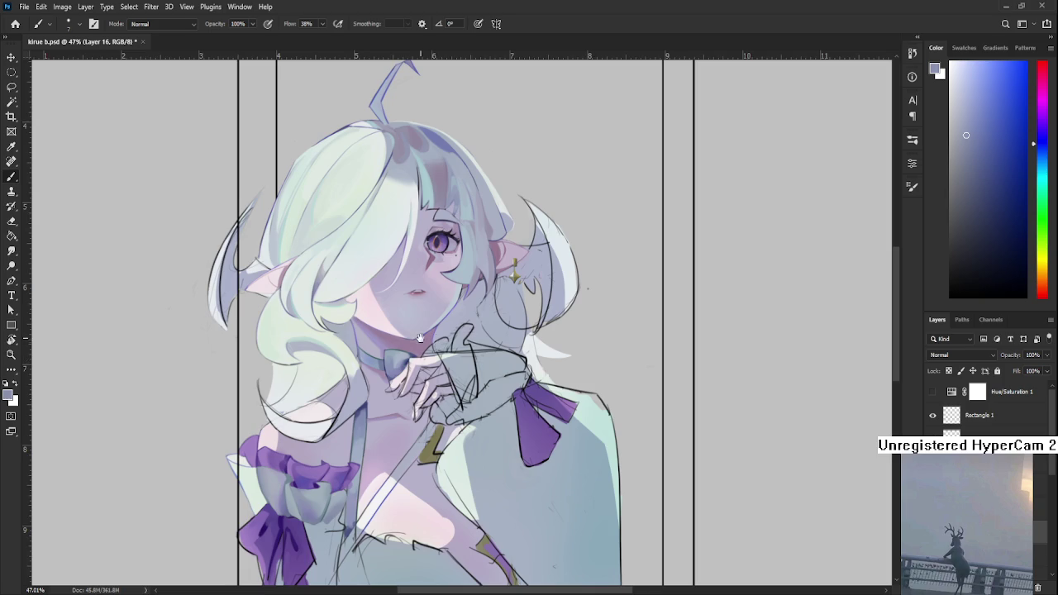
Step: Zoom into the sleeve ruffle, sample a darker purple and paint a fold stroke
scroll(463, 323, down, 3)
scroll(463, 323, up, 1)
scroll(346, 380, up, 3)
scroll(338, 378, up, 2)
alt+click(287, 456)
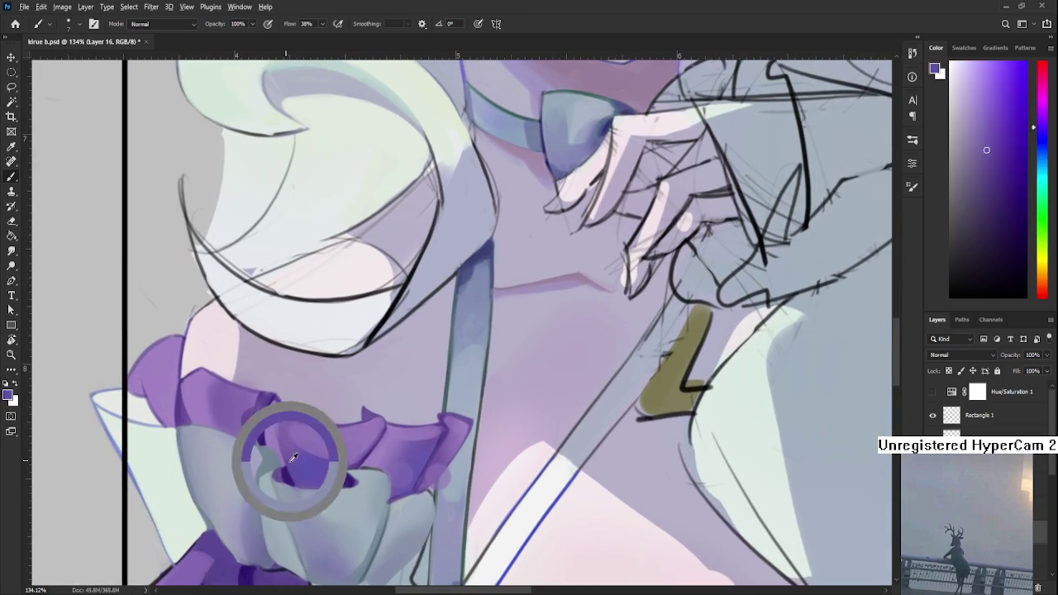
alt+click(279, 446)
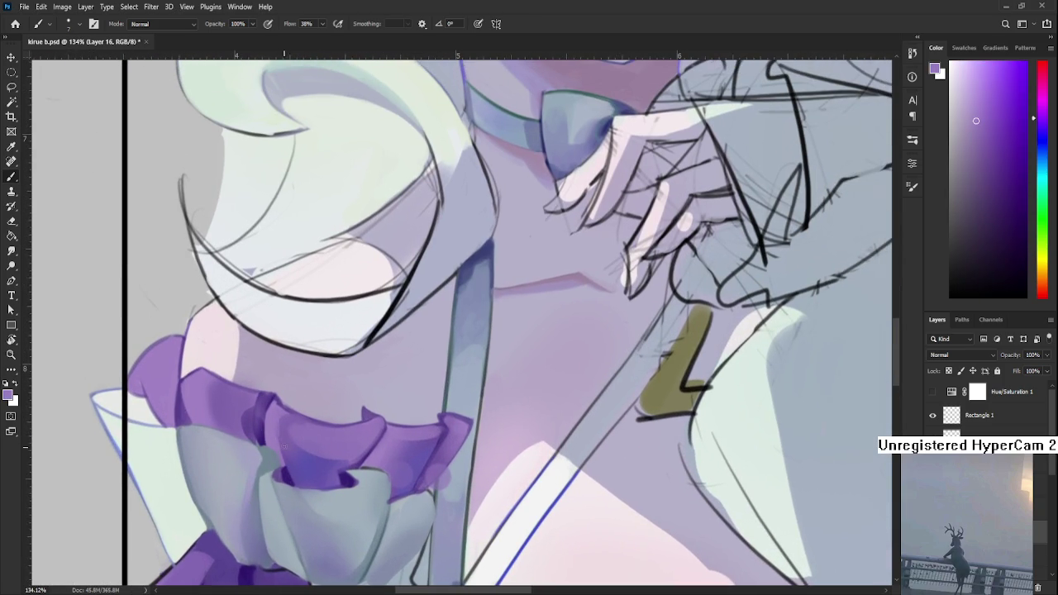
alt+click(286, 419)
alt+click(272, 424)
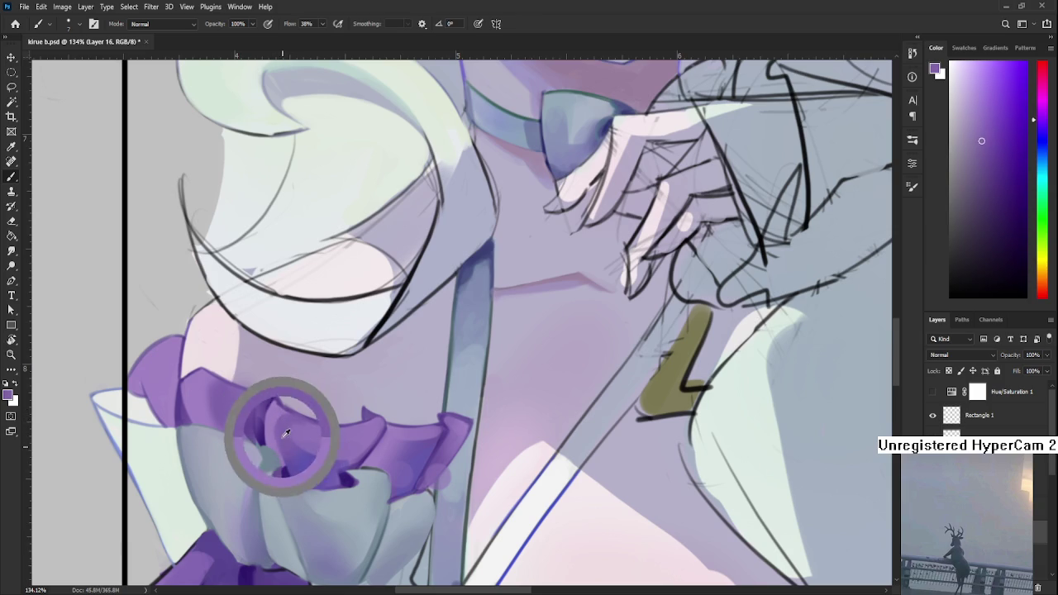
alt+click(280, 461)
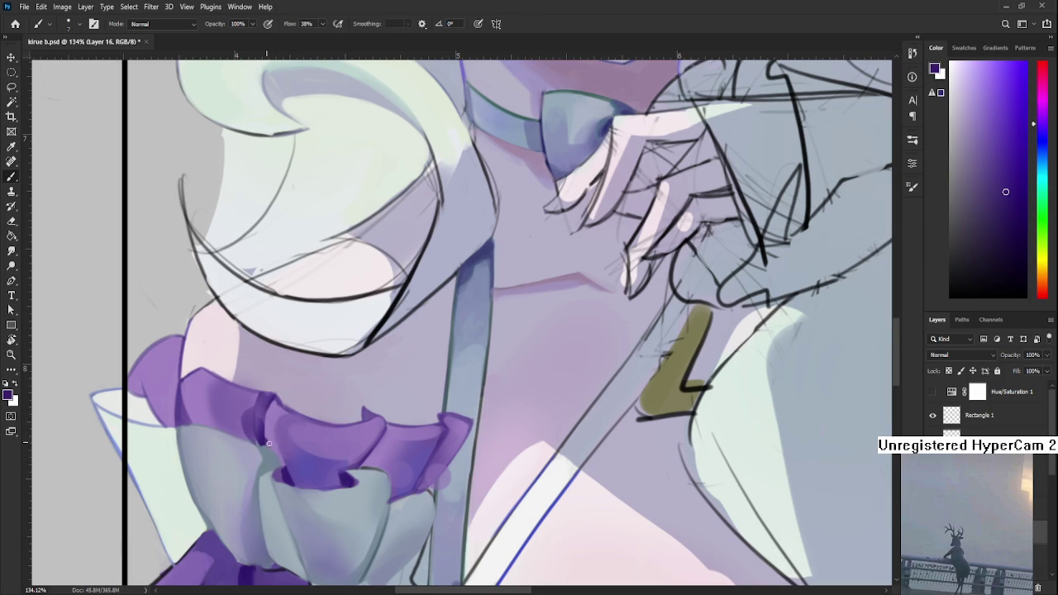
drag(281, 476, 269, 445)
Step: Resample ruffle purples and the sleeve's light grey-blue while shifting the view up the sleeve
alt+click(270, 456)
alt+click(274, 430)
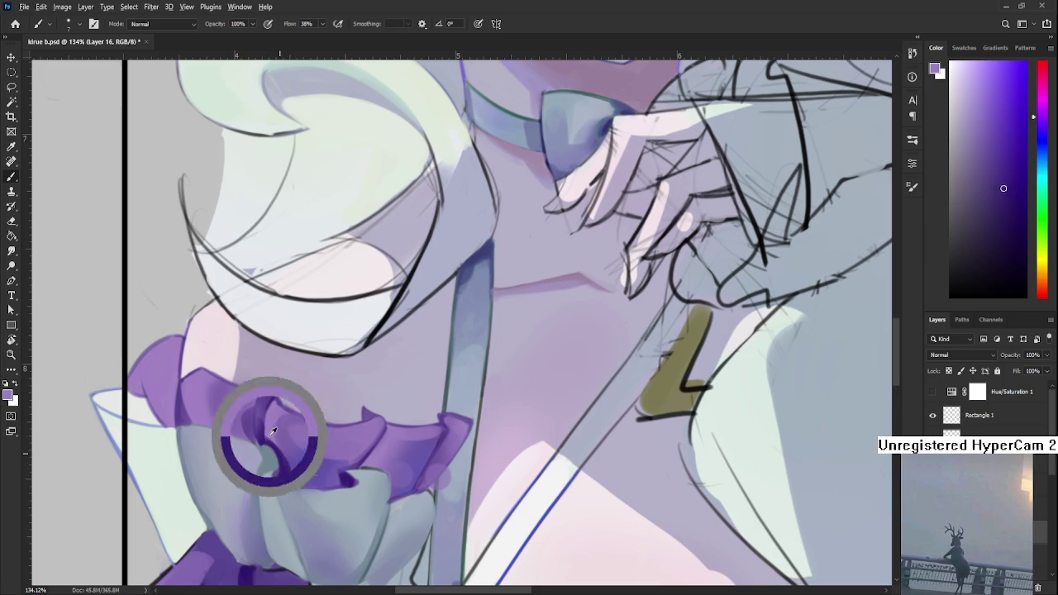
drag(280, 452, 320, 370)
alt+click(308, 402)
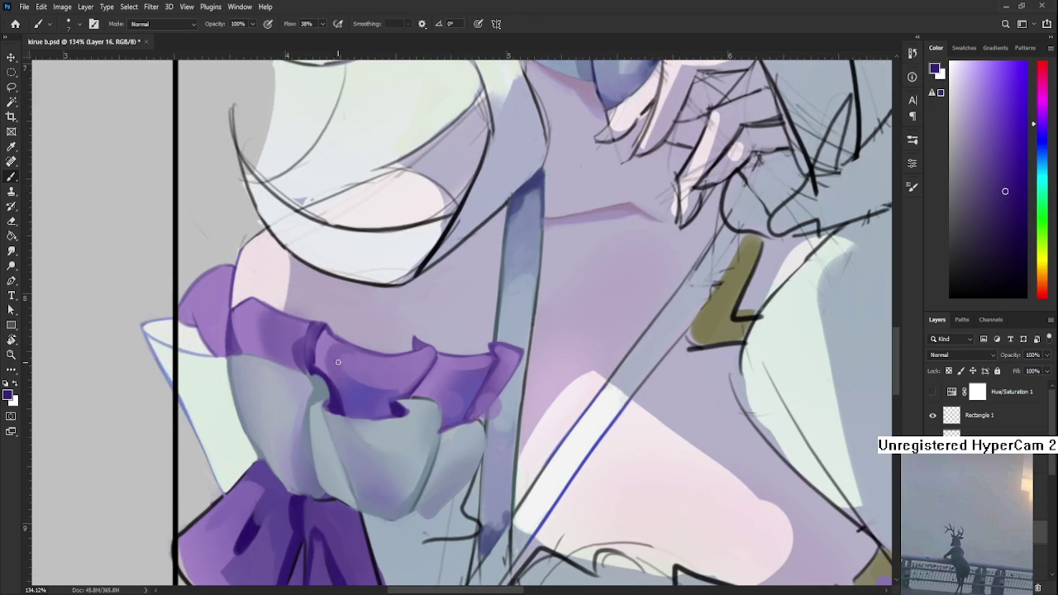
scroll(338, 362, down, 8)
scroll(273, 387, up, 8)
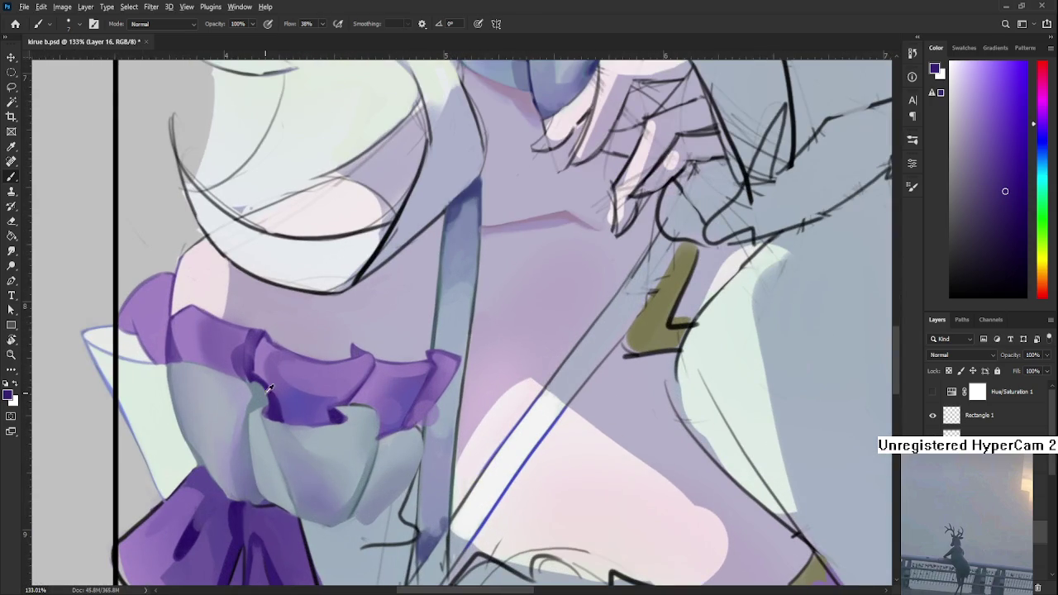
alt+click(280, 406)
alt+click(425, 391)
Step: Sample colours along the ruffle edge and collar, settling on a dark ruffle purple
key(e)
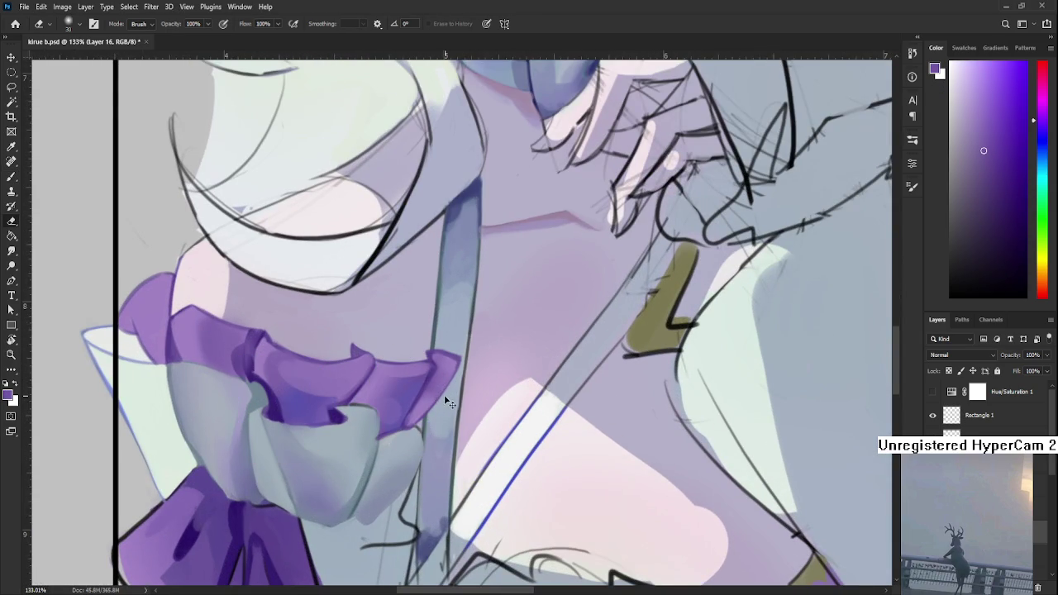
key(b)
alt+click(426, 393)
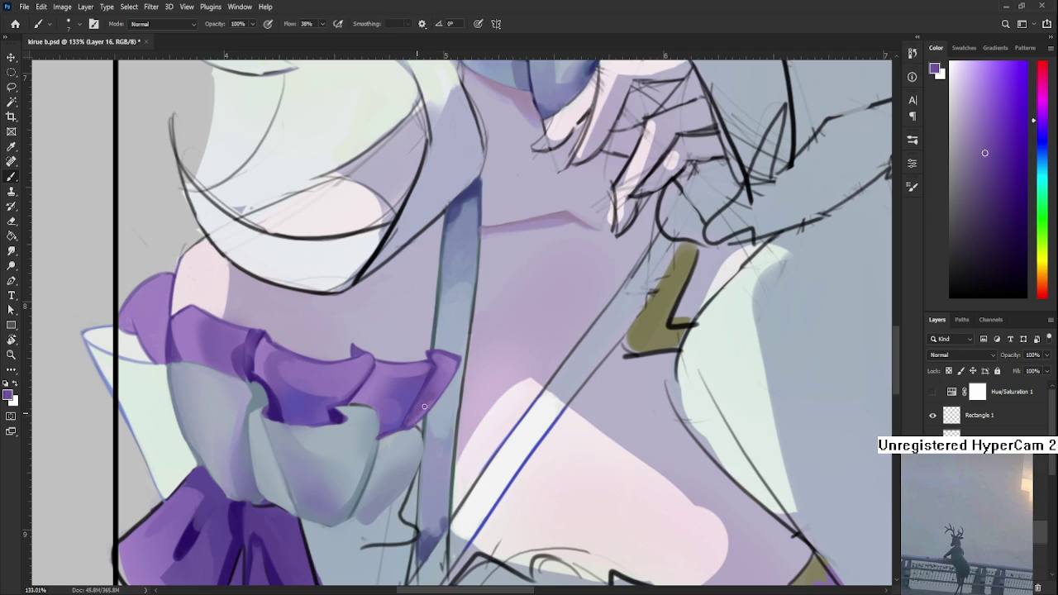
alt+click(391, 386)
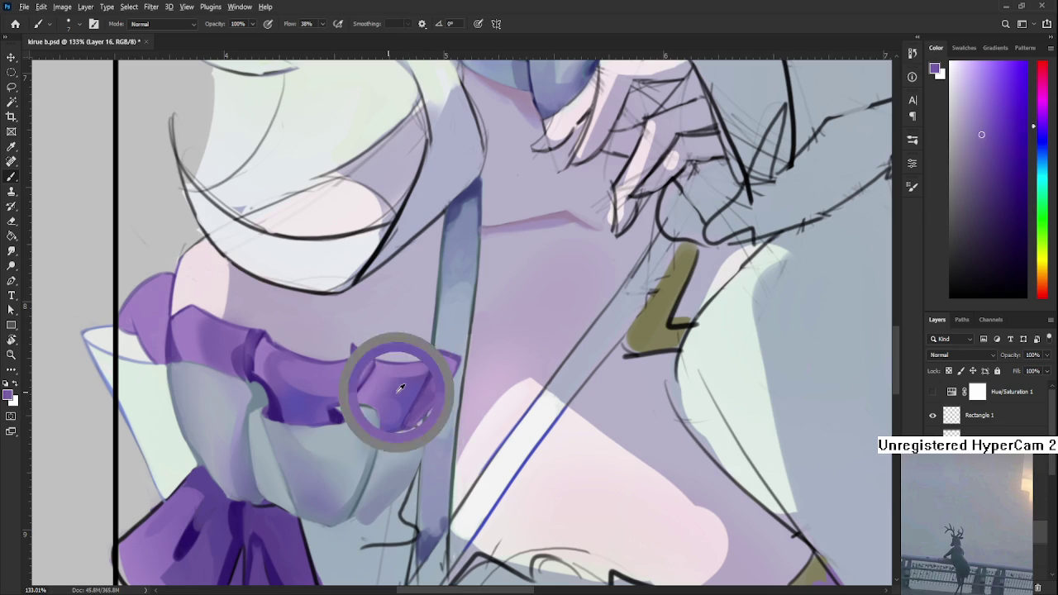
alt+click(410, 395)
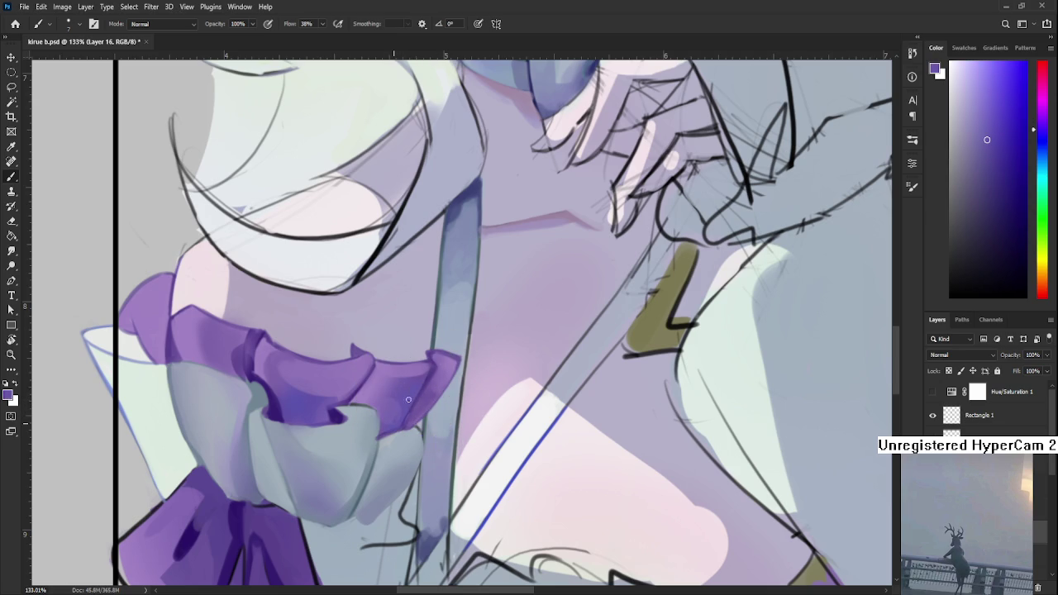
alt+click(406, 396)
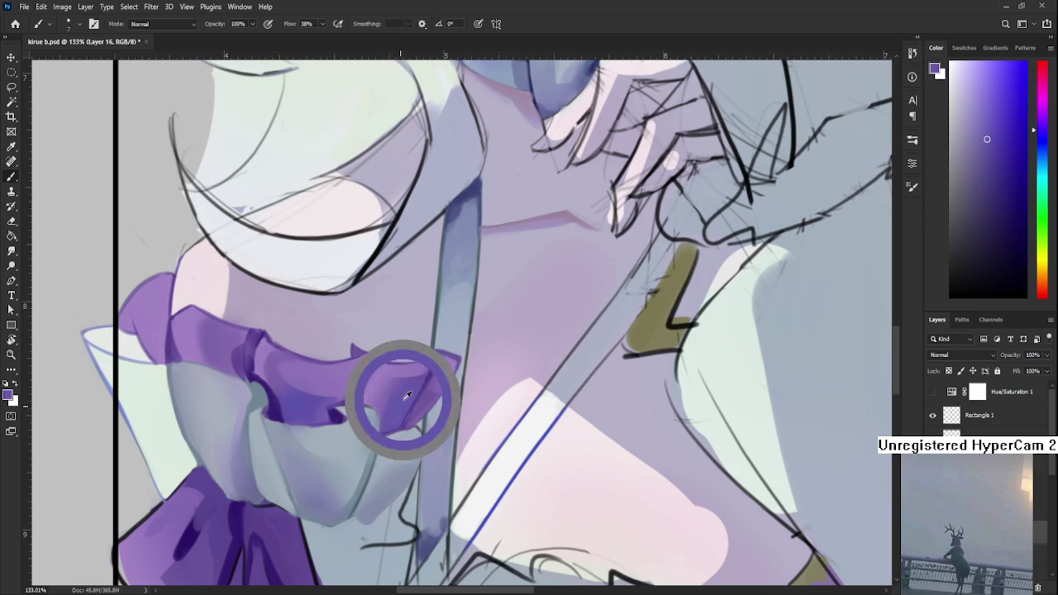
alt+click(375, 418)
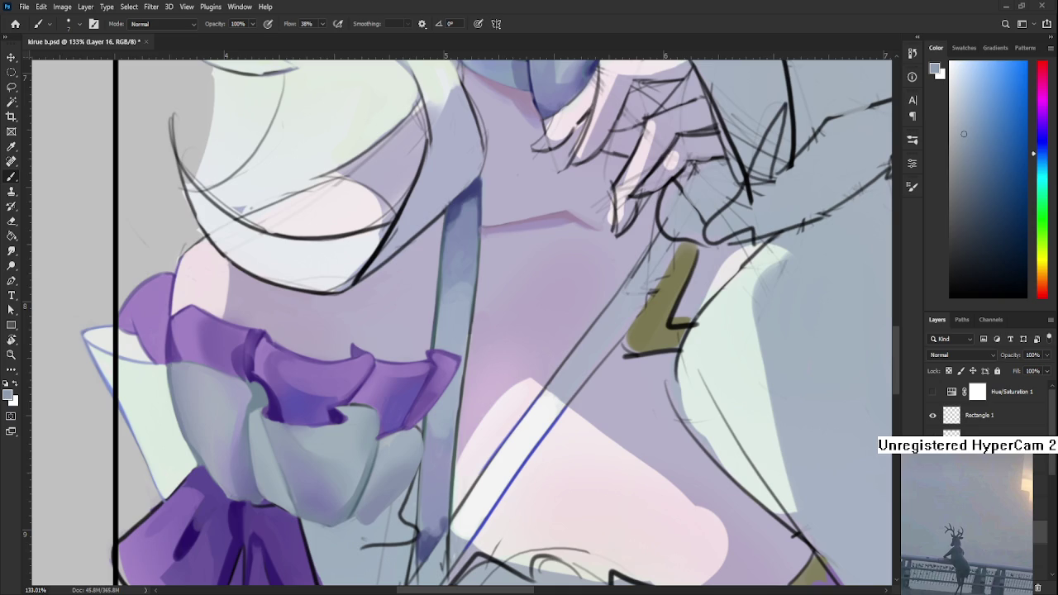
alt+click(337, 410)
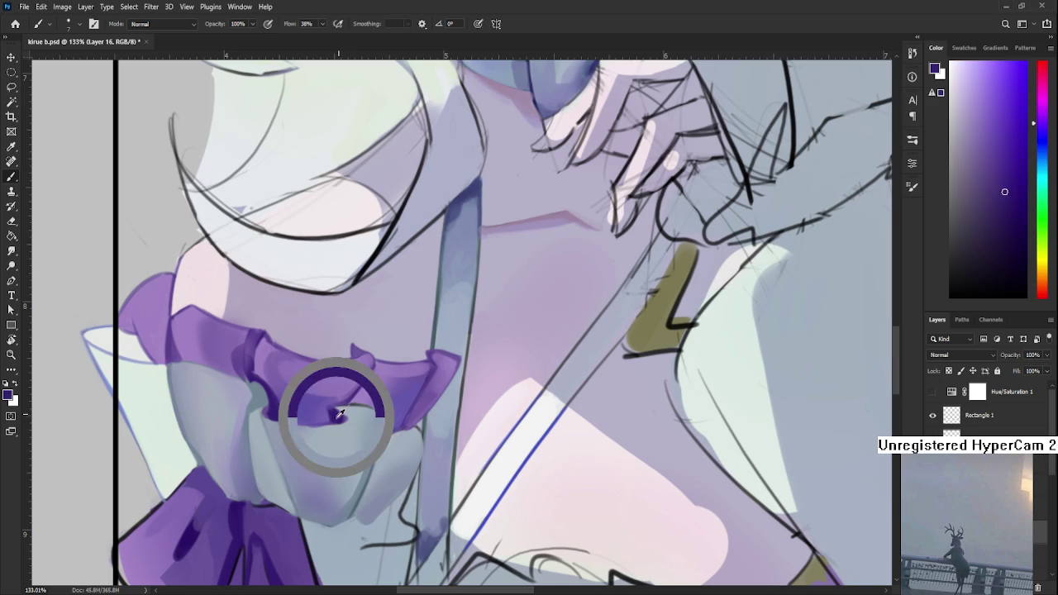
Step: Paint a dark purple patch into a ruffle fold, then sample sleeve and ruffle blues
drag(337, 410, 355, 417)
alt+click(339, 415)
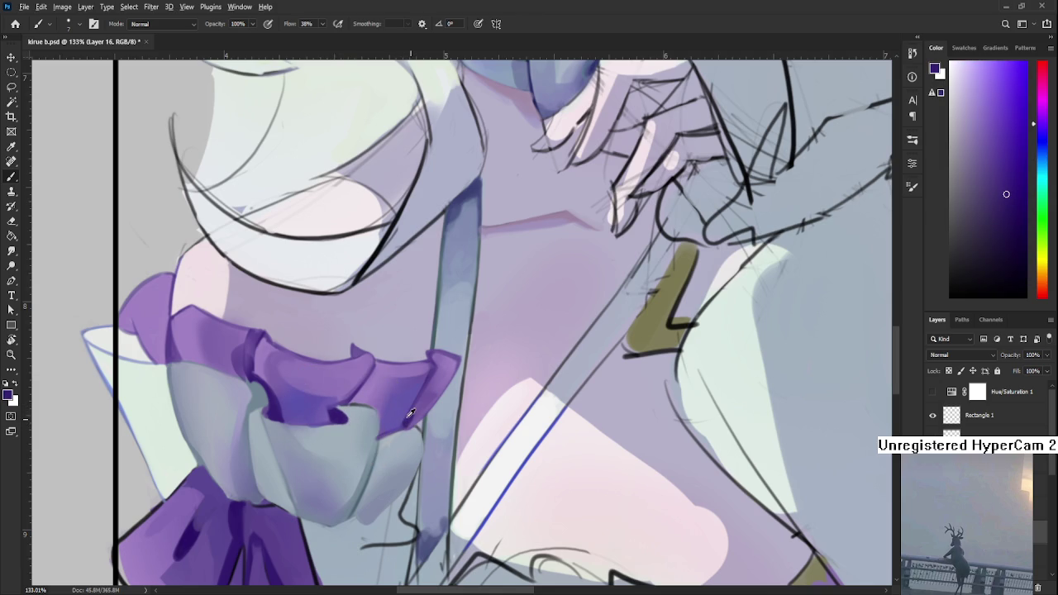
alt+click(376, 431)
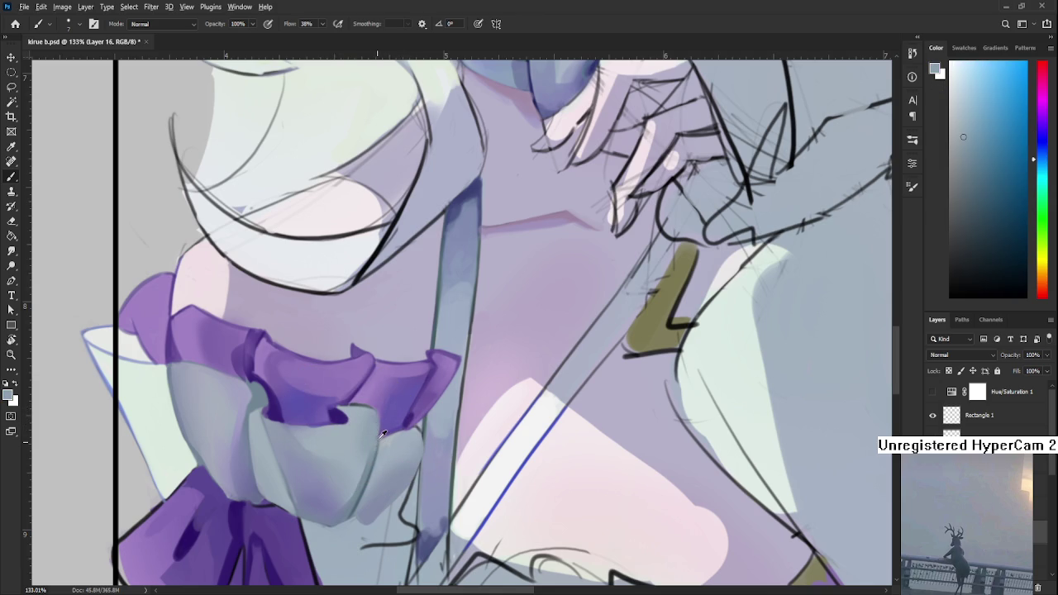
alt+click(386, 429)
Step: Tint the frill tip purple and sample lighter and darker frill purples
alt+click(410, 417)
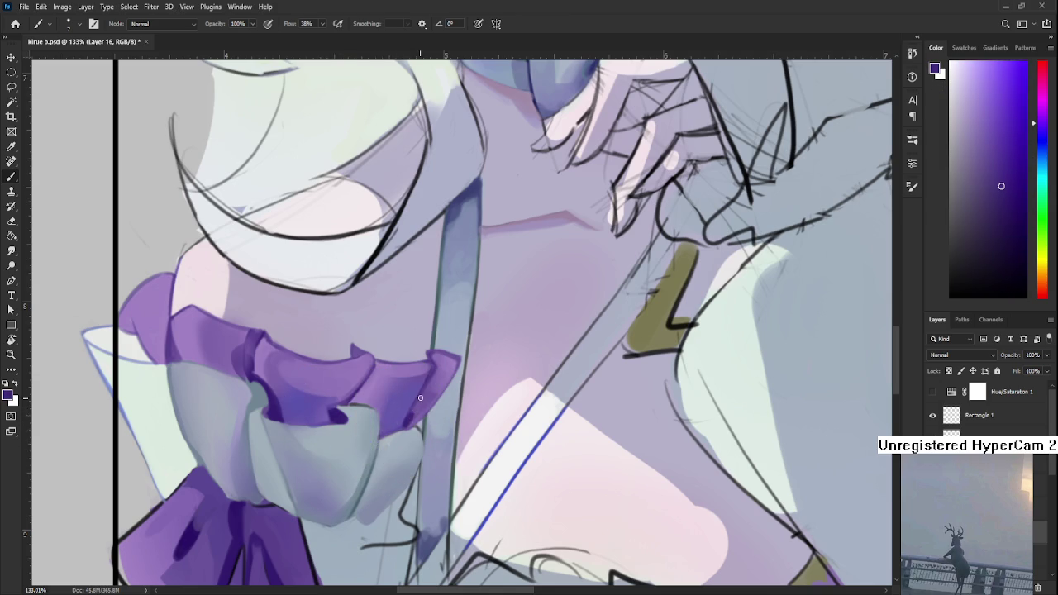
drag(412, 416, 426, 389)
alt+click(414, 411)
alt+click(422, 408)
alt+click(273, 408)
alt+click(273, 413)
alt+click(279, 416)
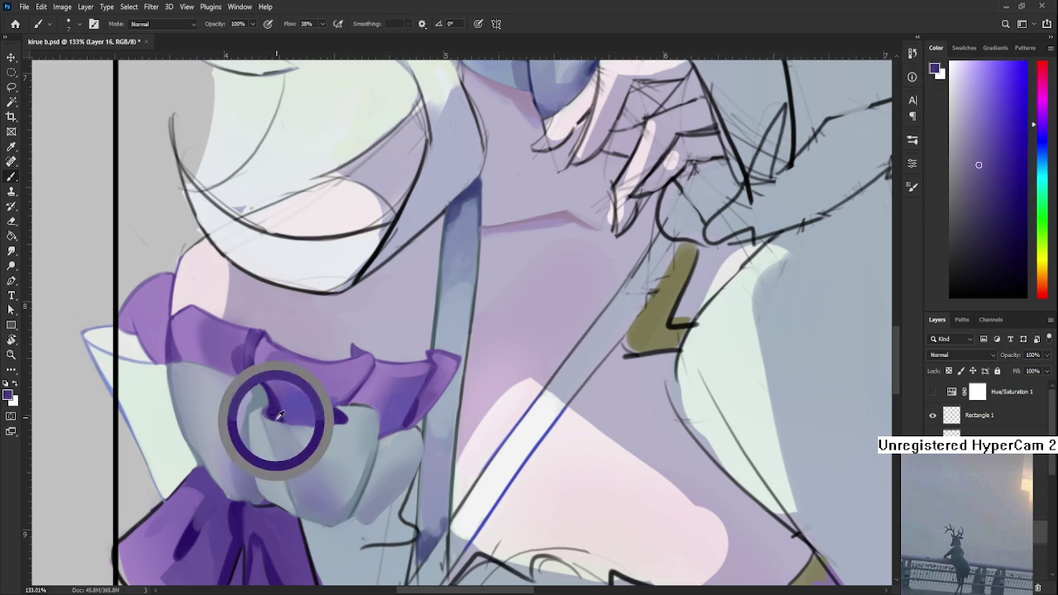
Step: Tilt the canvas and paint a darker purple stroke into the frill fold
key(r)
drag(303, 417, 286, 382)
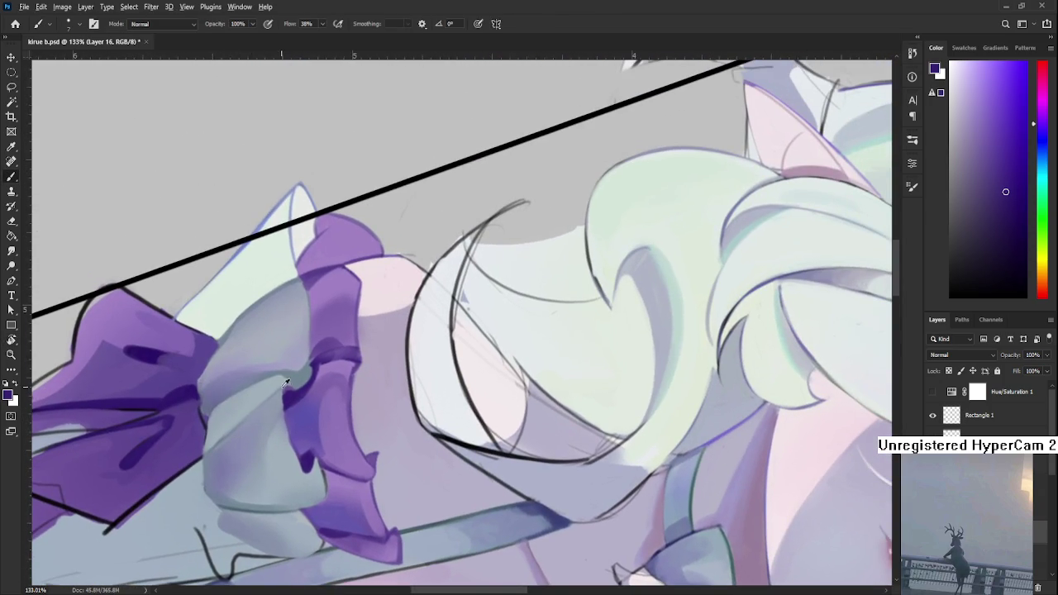
alt+click(286, 396)
drag(287, 403, 298, 463)
alt+click(282, 446)
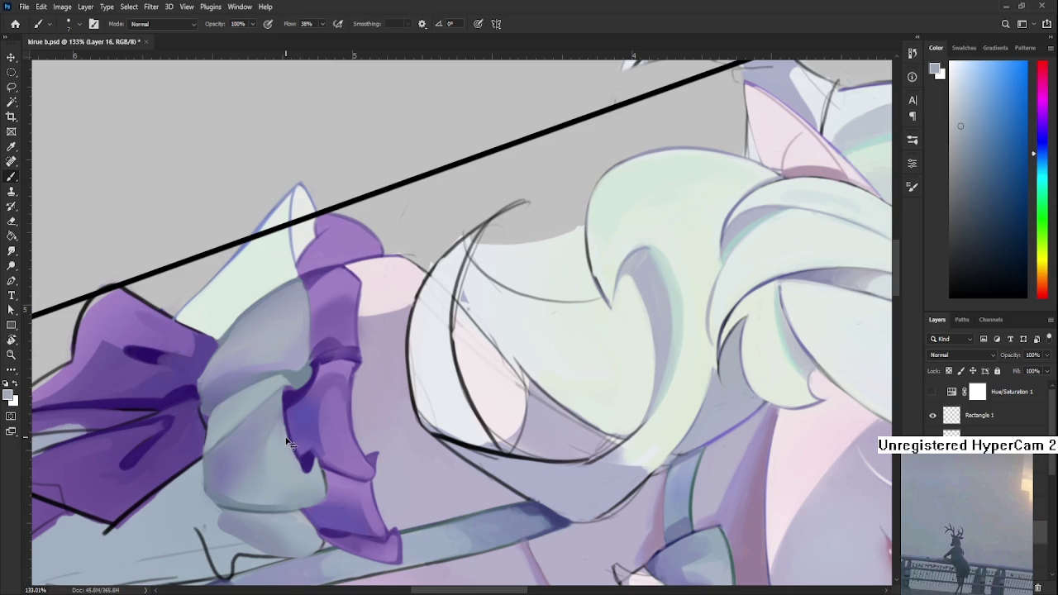
mouse_move(289, 443)
mouse_down()
mouse_move(517, 353)
mouse_move(523, 388)
mouse_up()
Step: Rotate the canvas back near upright and zoom in on the sleeve ruffle
scroll(523, 387, down, 5)
scroll(571, 387, down, 3)
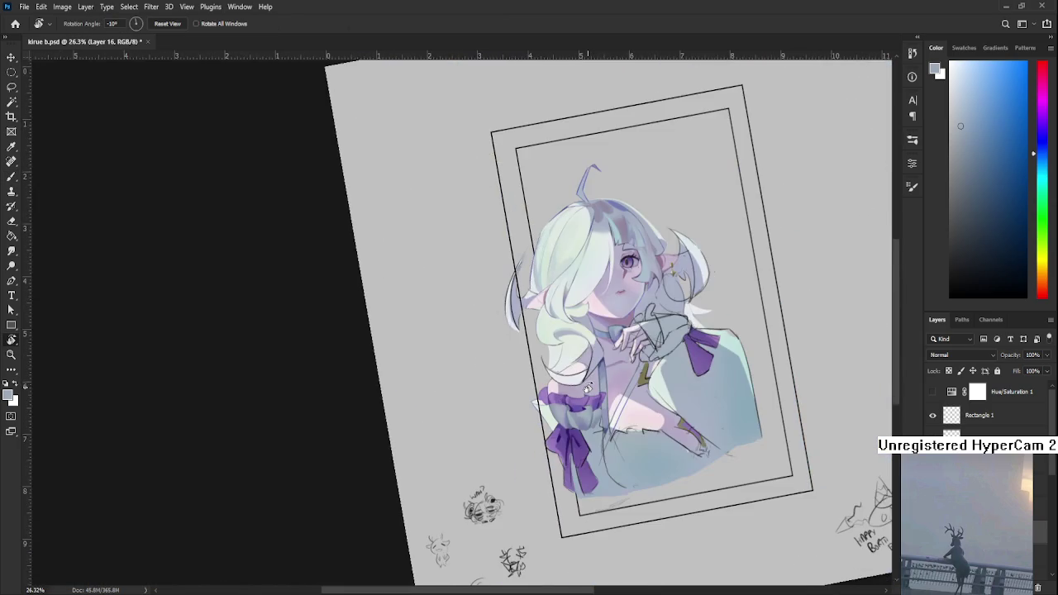
key(ctrl+0)
drag(618, 385, 594, 420)
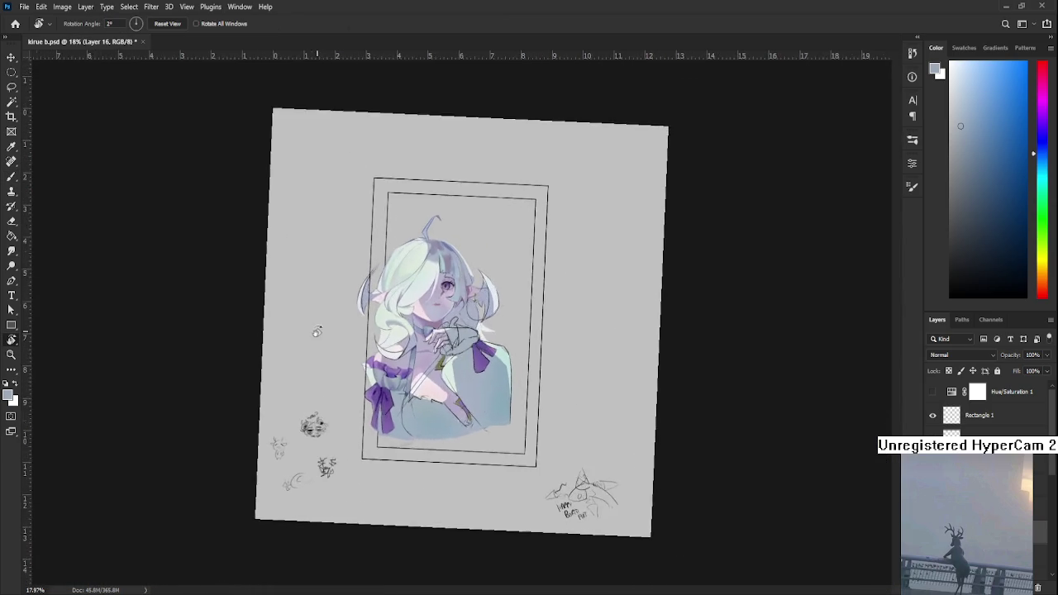
scroll(310, 353, up, 2)
scroll(310, 353, up, 3)
scroll(377, 496, up, 1)
scroll(496, 471, up, 3)
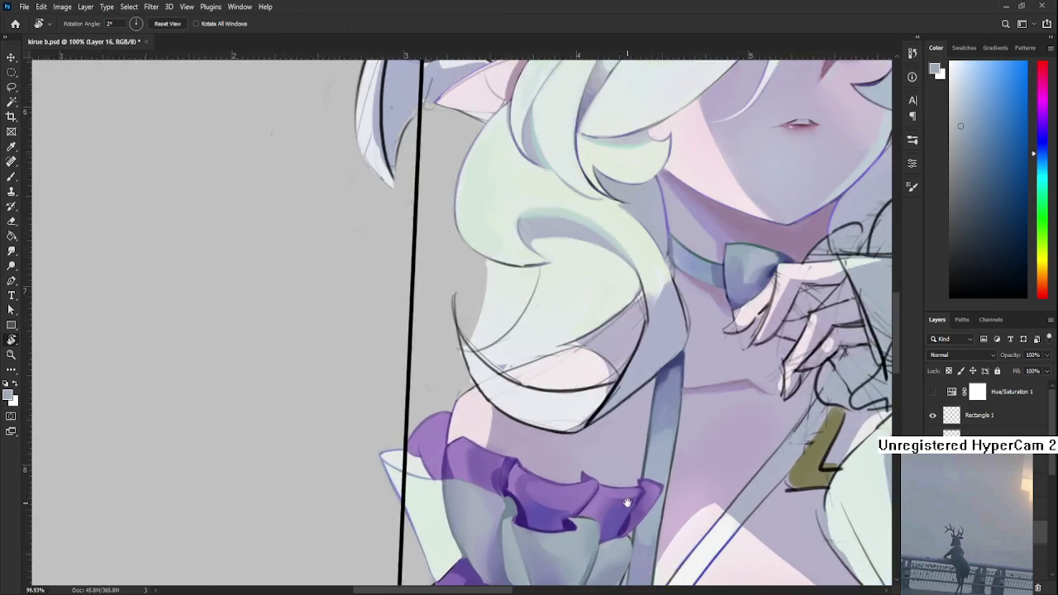
scroll(493, 468, up, 3)
key(b)
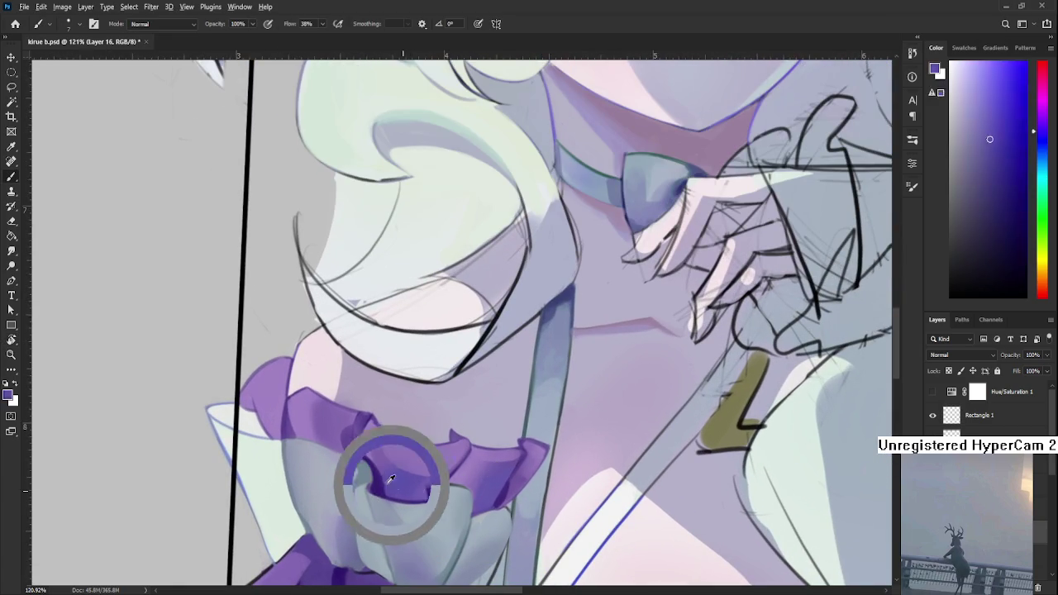
Step: Sample dark purples from the lower ruffle and nudge the view toward it
alt+click(377, 487)
alt+click(374, 490)
alt+click(375, 490)
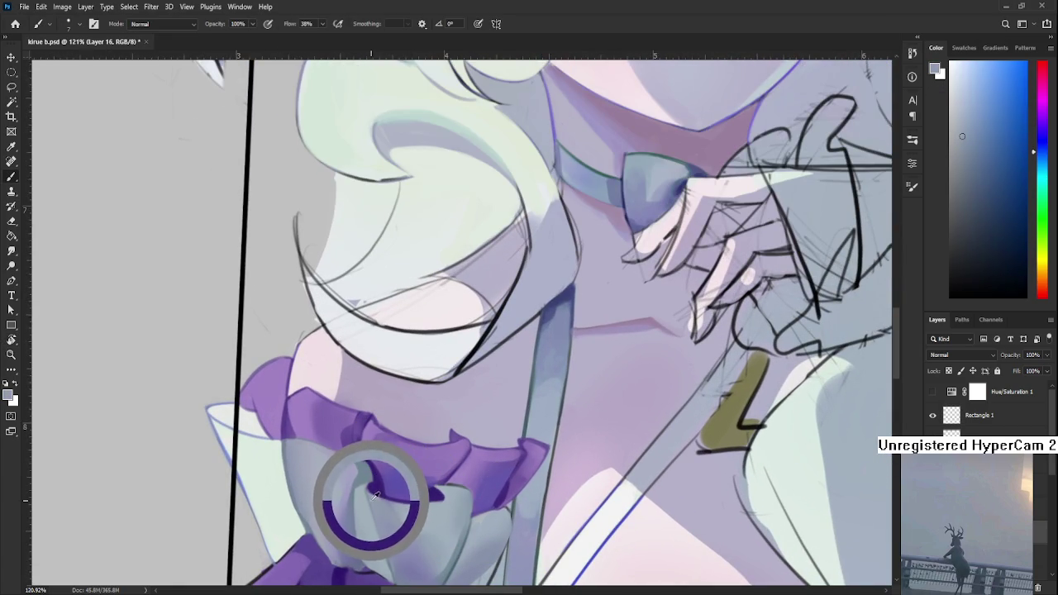
alt+click(379, 484)
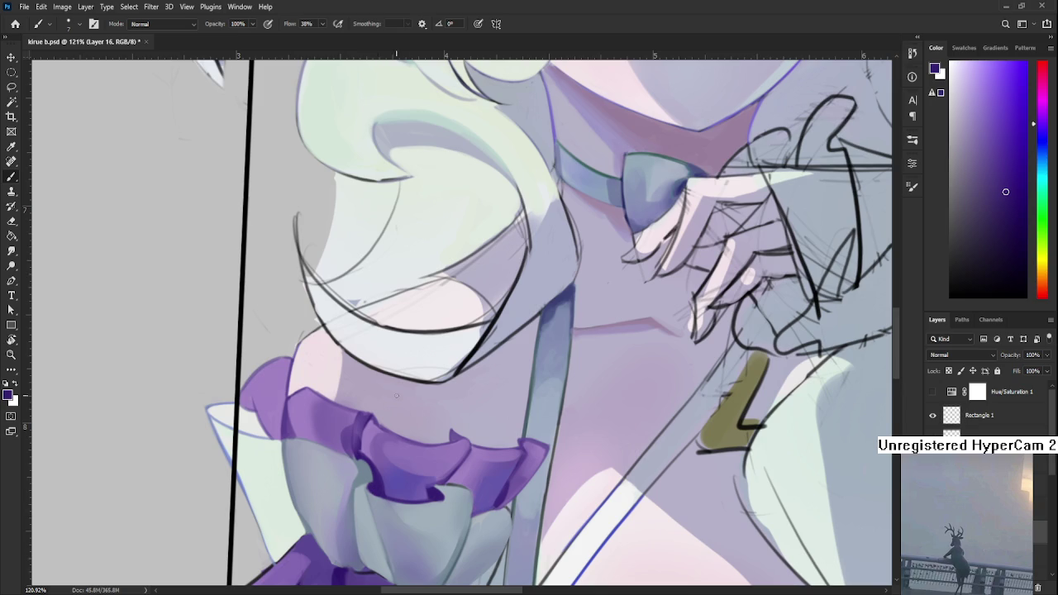
alt+click(368, 446)
drag(296, 438, 321, 451)
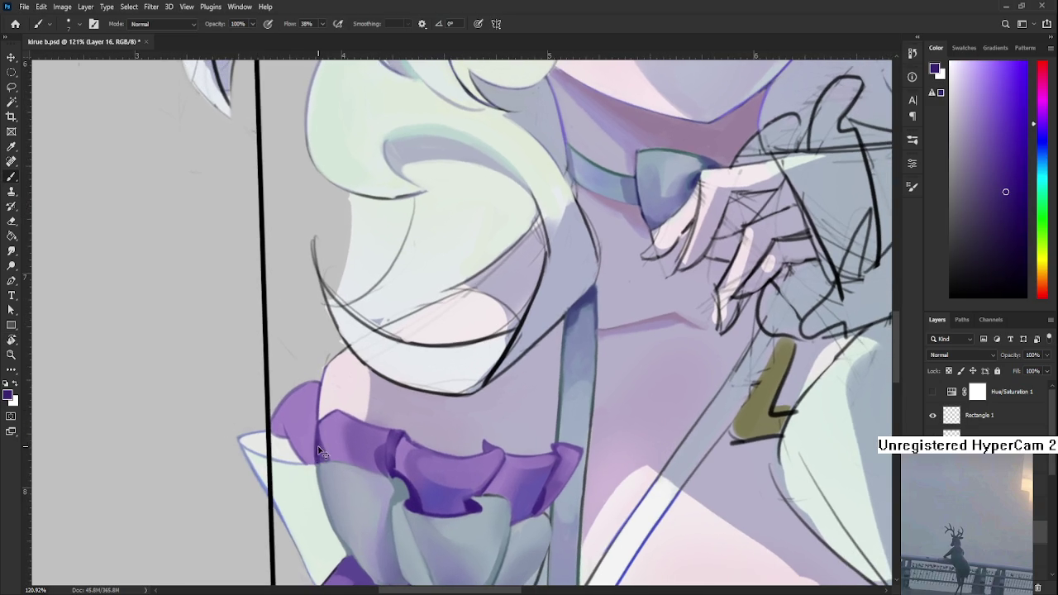
Step: Sample lighter and darker ruffle purples, ending on a mid purple
alt+click(332, 433)
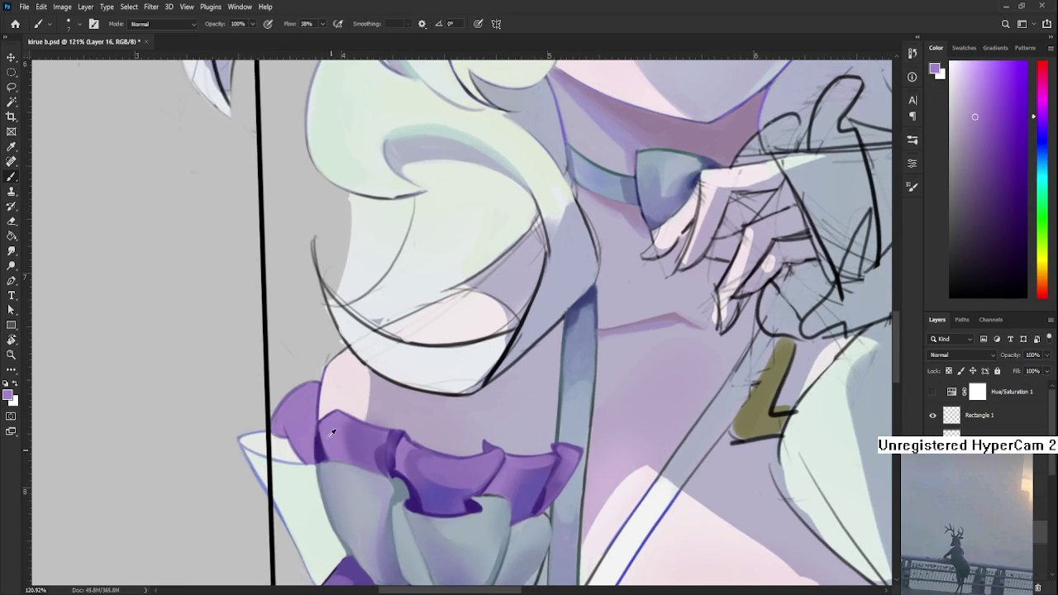
alt+click(330, 427)
alt+click(380, 442)
alt+click(397, 460)
drag(397, 460, 390, 438)
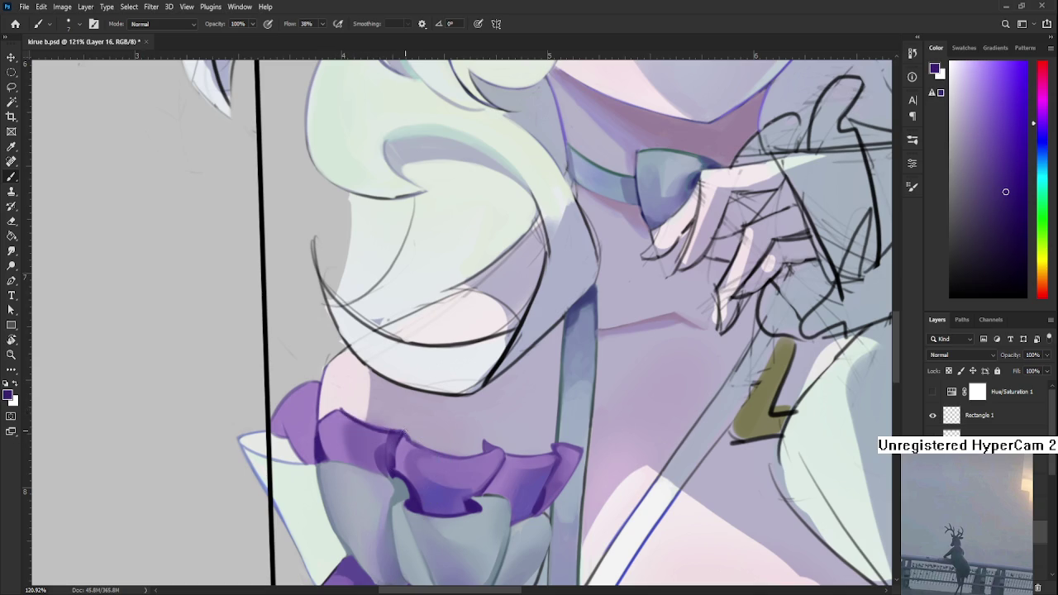
alt+click(397, 431)
scroll(381, 417, down, 3)
scroll(380, 416, down, 2)
scroll(381, 416, down, 1)
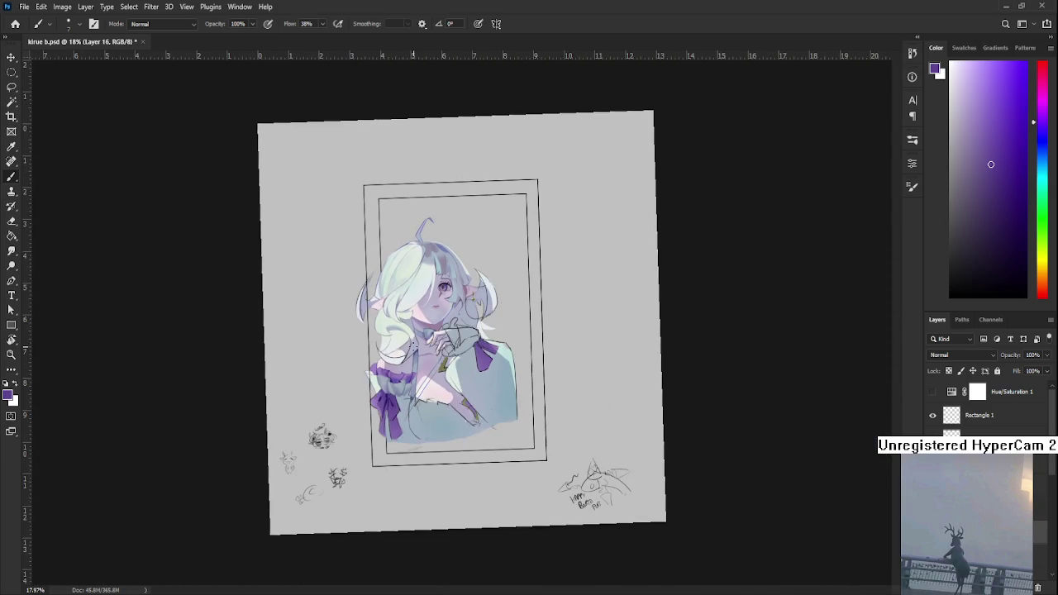
scroll(377, 383, up, 2)
scroll(378, 390, up, 2)
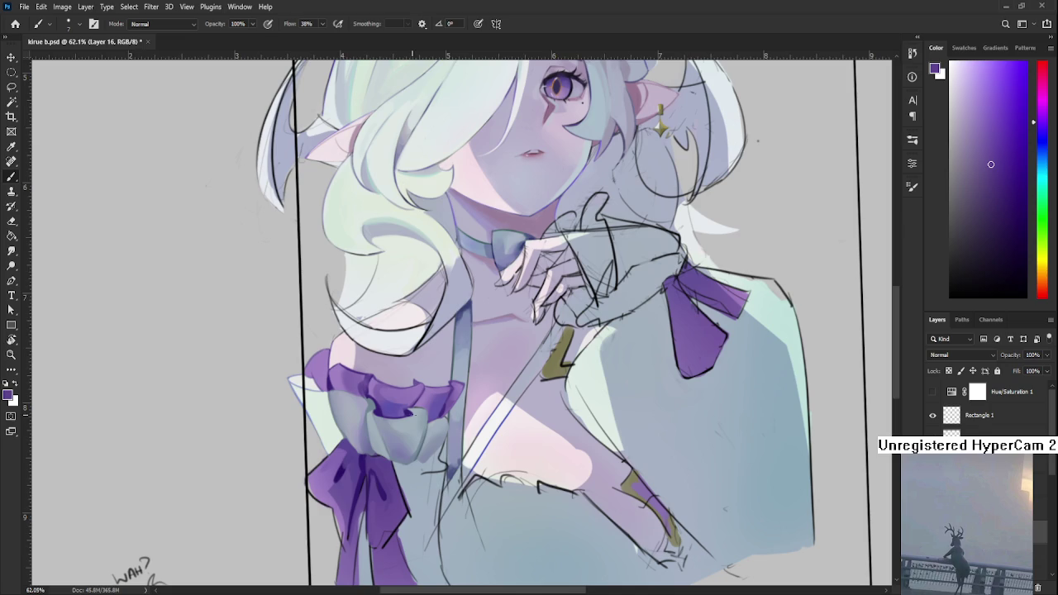
Step: Sample frill purples and the sleeve's grey-blue from the zoomed ruffle
scroll(408, 413, up, 1)
scroll(406, 413, up, 1)
alt+click(366, 432)
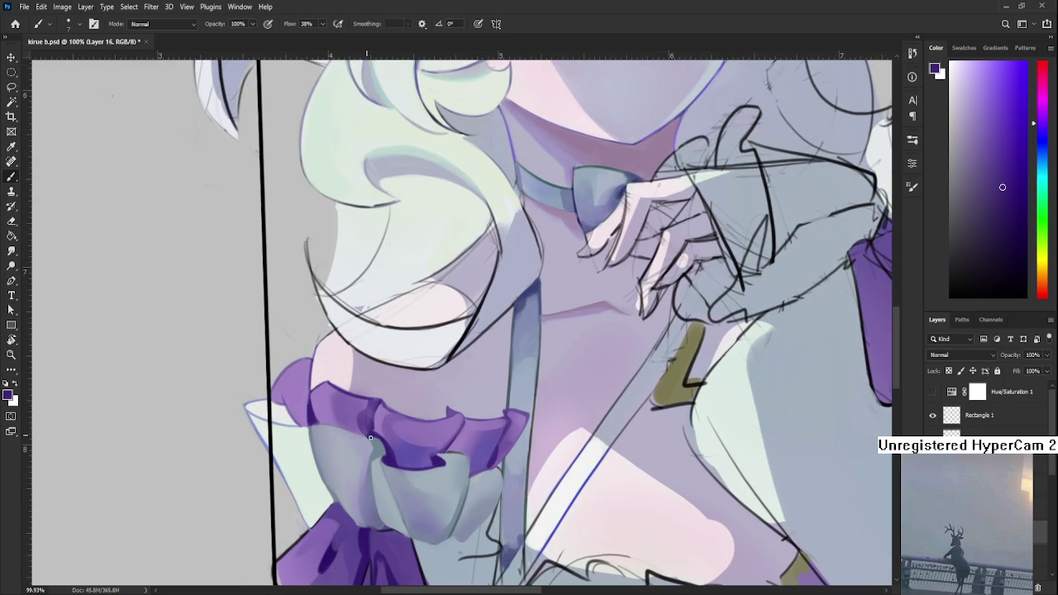
alt+click(372, 442)
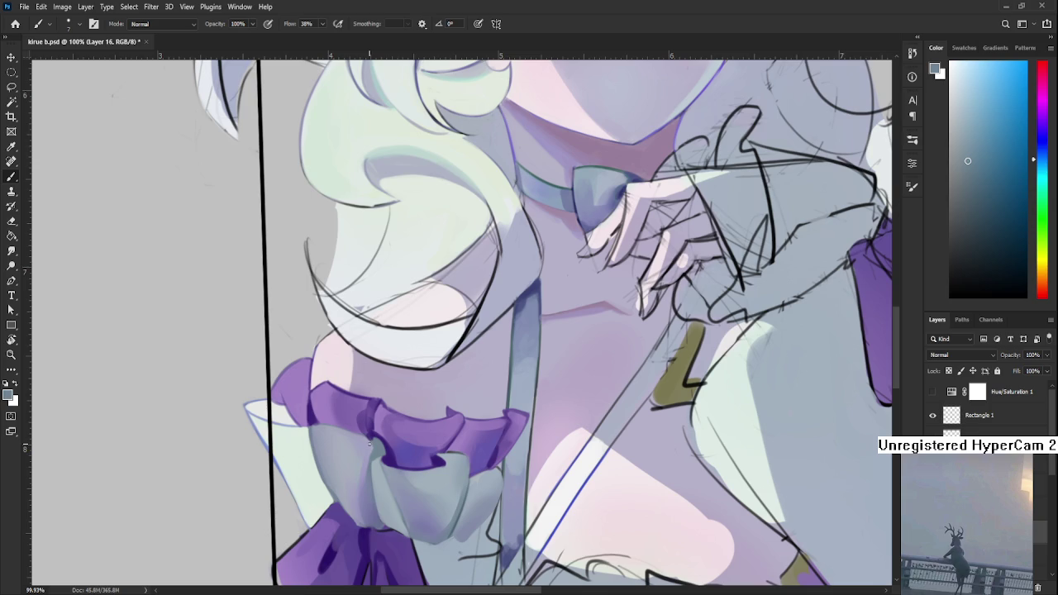
alt+click(322, 398)
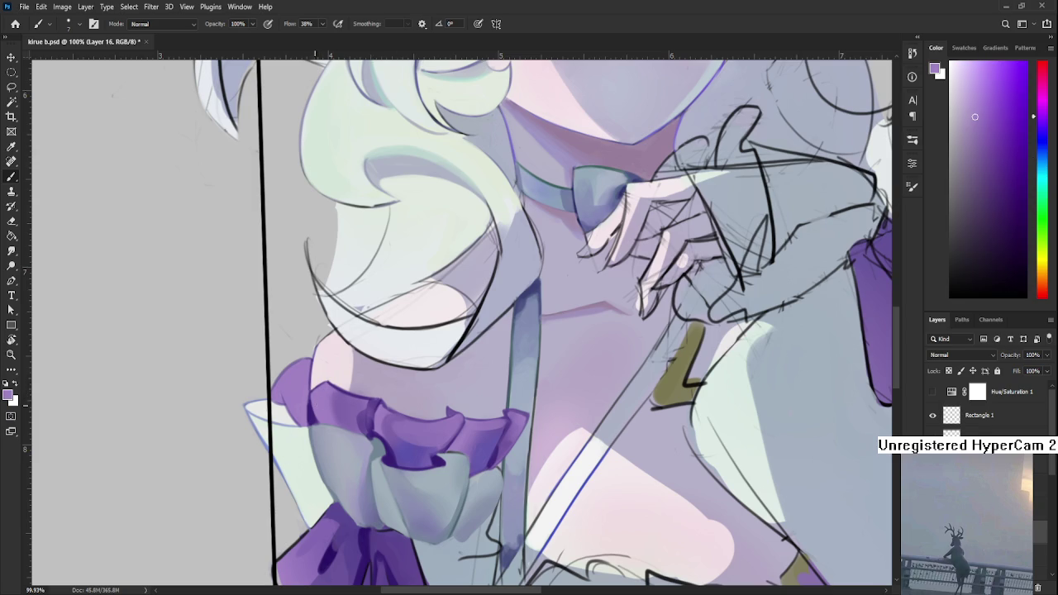
alt+click(403, 445)
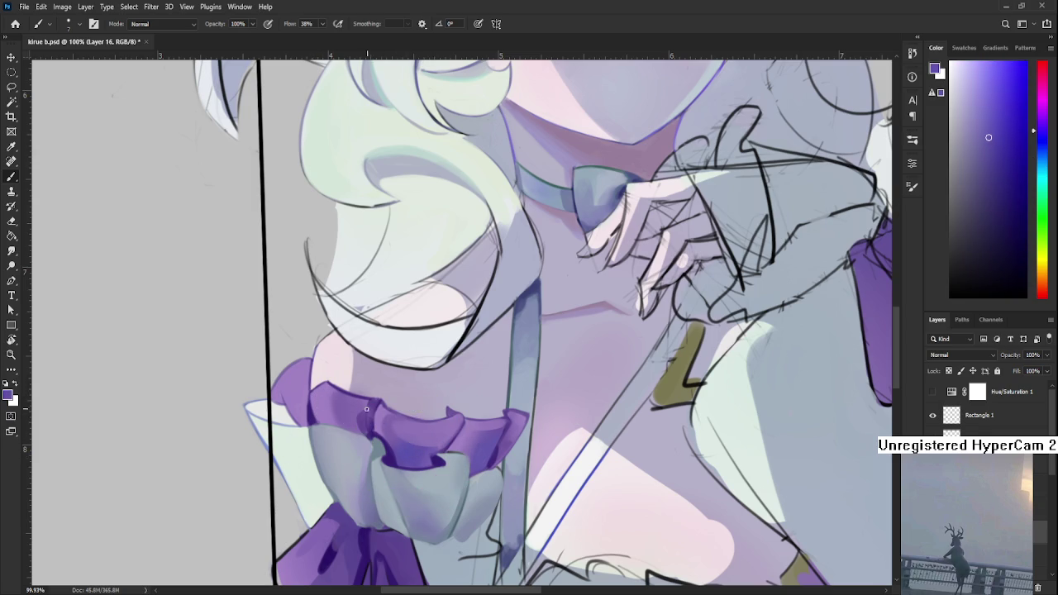
Step: Paint a muted darker purple stroke on the ruffle's upper-left fold
drag(354, 415, 353, 427)
alt+click(348, 415)
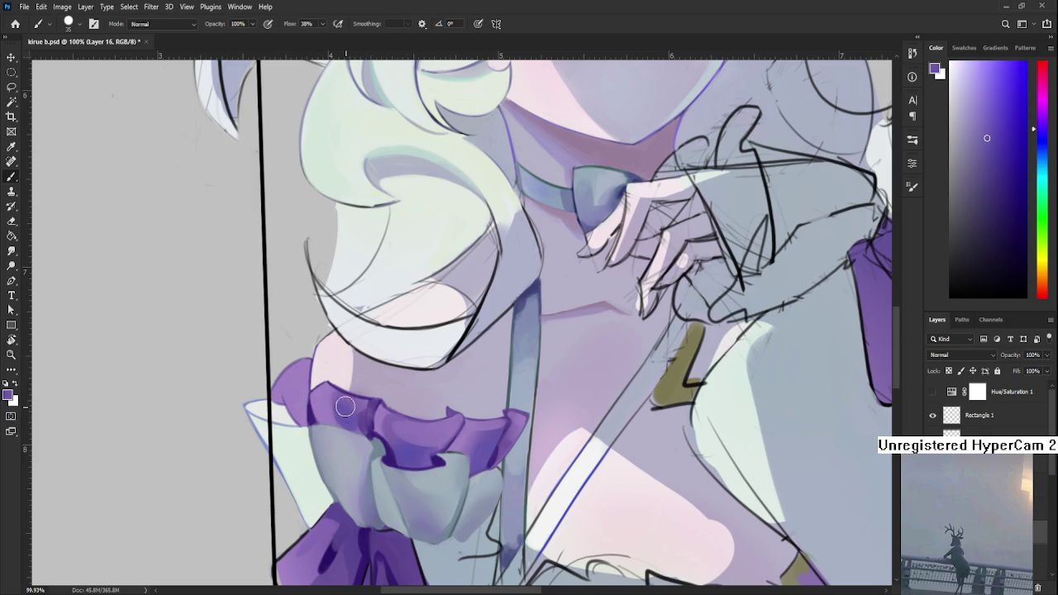
alt+click(337, 396)
alt+click(351, 422)
alt+click(347, 433)
Step: Zoom and tilt the canvas toward the ruffle fold with a fine brush size 5
scroll(351, 413, down, 2)
scroll(355, 380, down, 2)
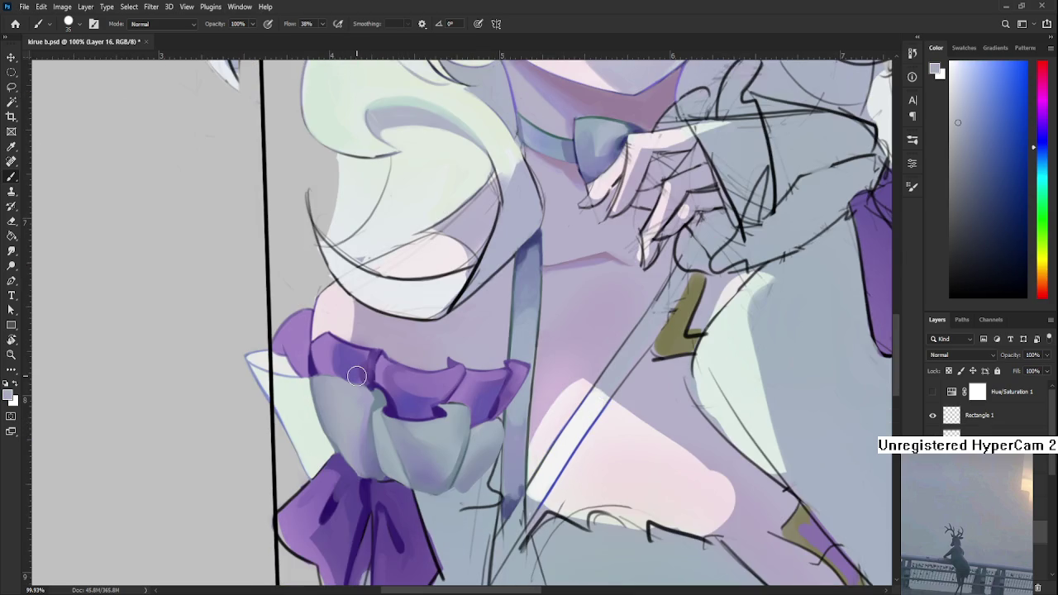
scroll(374, 365, down, 1)
scroll(374, 365, down, 3)
scroll(514, 347, down, 2)
scroll(463, 355, up, 2)
scroll(397, 371, up, 2)
scroll(337, 384, up, 3)
mouse_move(337, 384)
mouse_down()
mouse_move(465, 395)
mouse_move(389, 342)
mouse_up()
scroll(377, 395, up, 2)
scroll(380, 395, up, 2)
key(r)
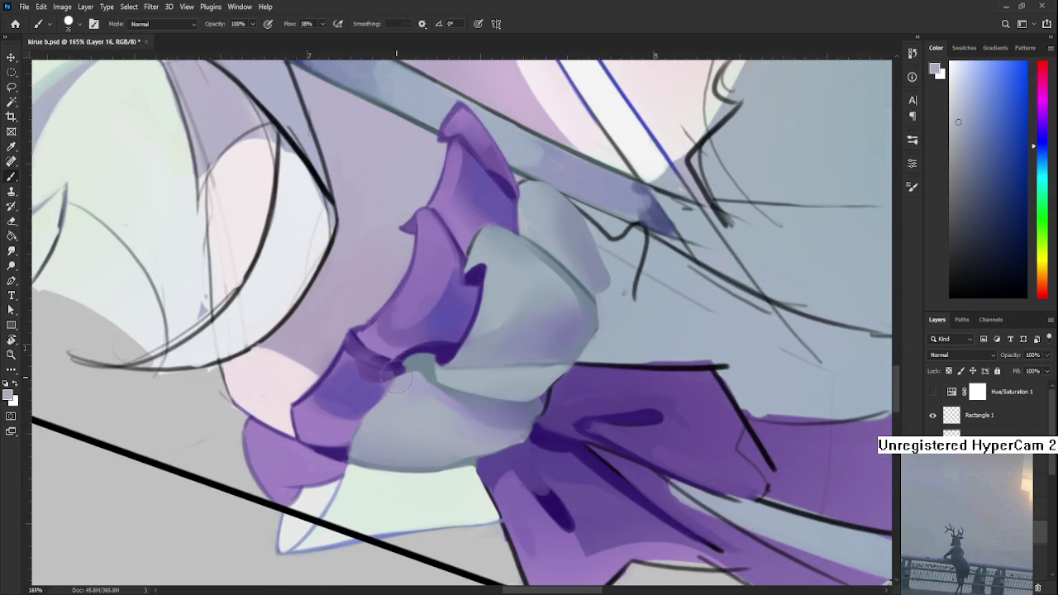
key(bracketleft)
key(bracketleft)
key(bracketleft)
Step: Dab a deep purple accent into the ruffle fold above the cuff
alt+click(375, 405)
alt+click(366, 393)
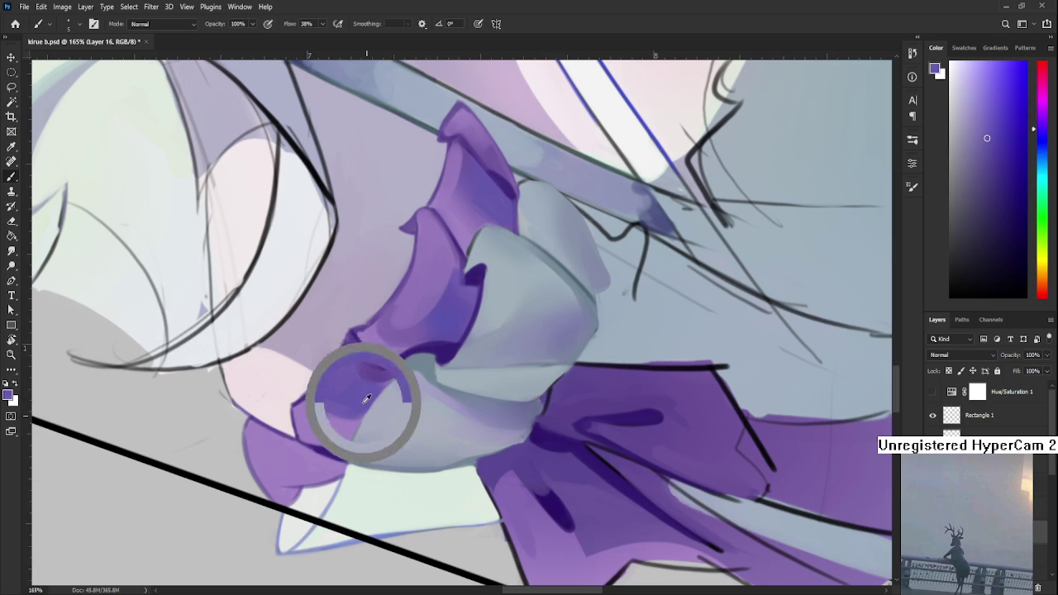
alt+click(402, 370)
drag(400, 367, 406, 372)
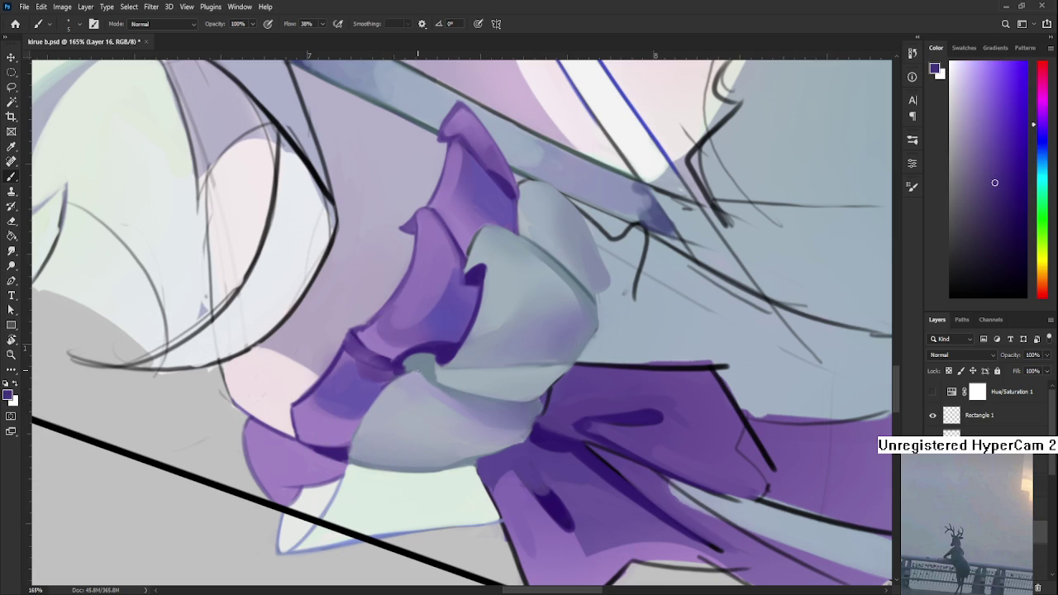
alt+click(418, 373)
alt+click(377, 414)
Step: Rotate the canvas so the bow sits upright and adjust the zoom
key(r)
mouse_move(449, 402)
mouse_down()
mouse_move(424, 437)
mouse_move(372, 445)
mouse_up()
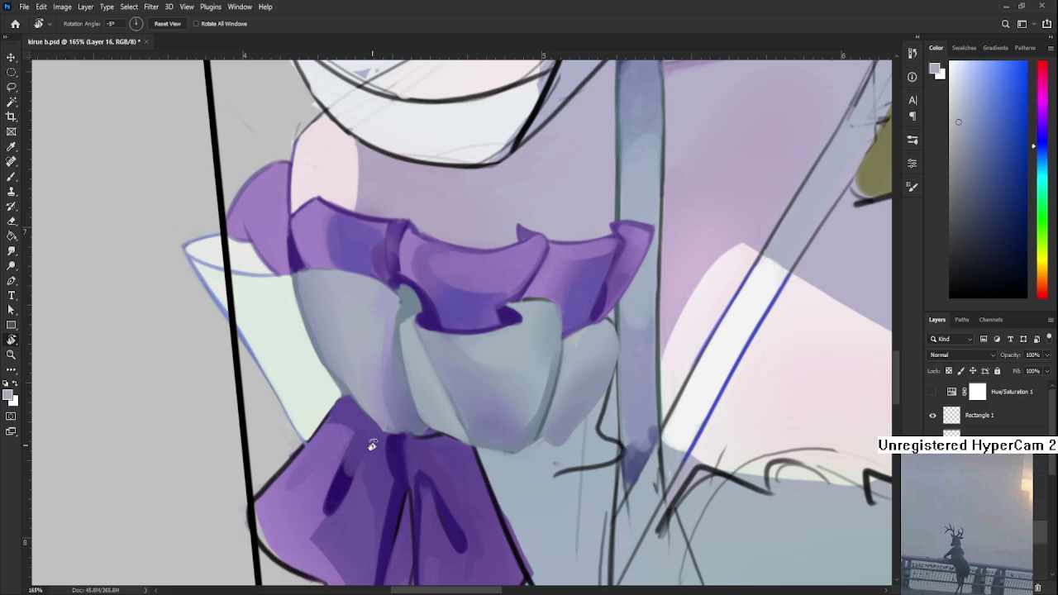
scroll(447, 318, down, 2)
scroll(433, 322, up, 2)
scroll(401, 330, up, 1)
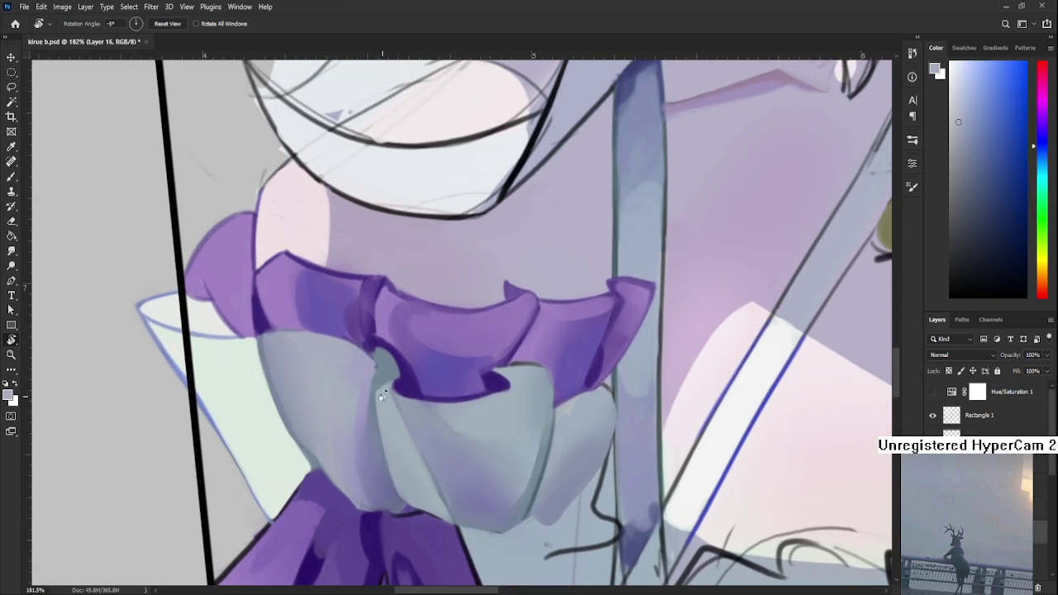
key(b)
Step: Sample the cuff's bluish grey and the ruffle's dark purple around the fold
alt+click(376, 371)
alt+click(371, 370)
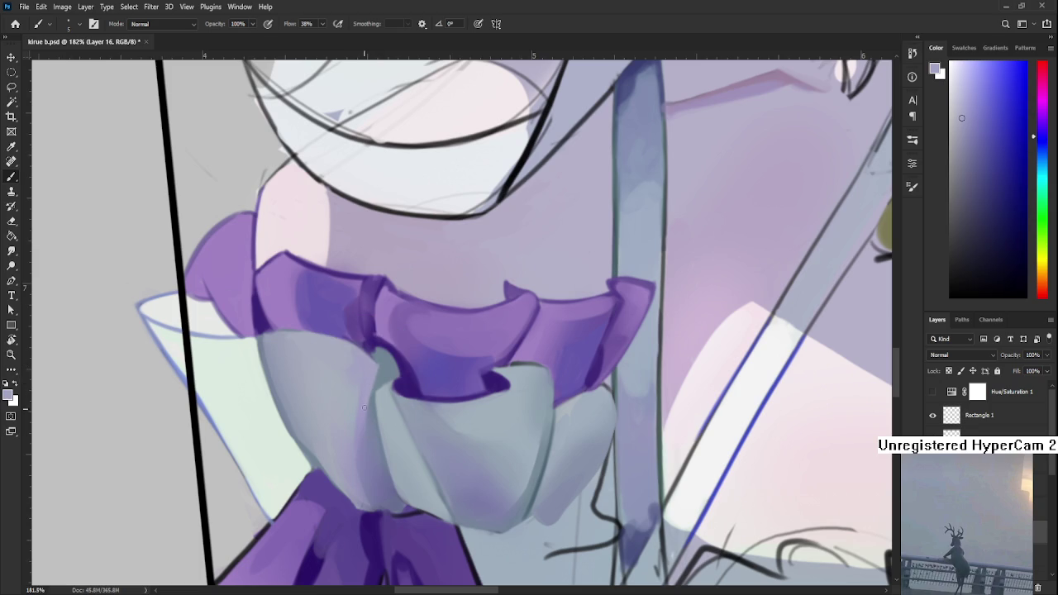
alt+click(379, 364)
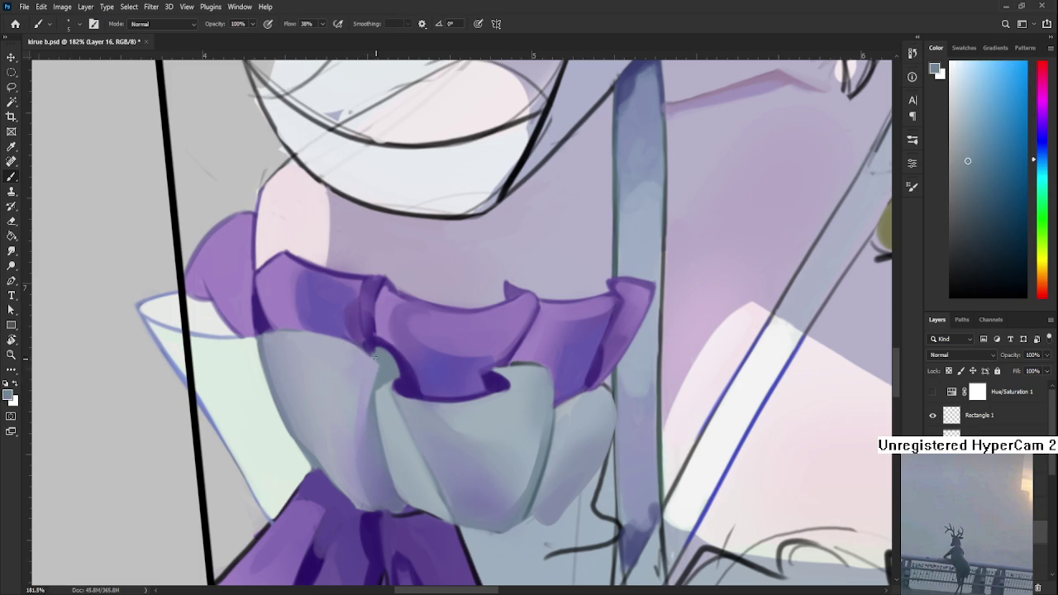
alt+click(372, 345)
alt+click(378, 355)
alt+click(380, 341)
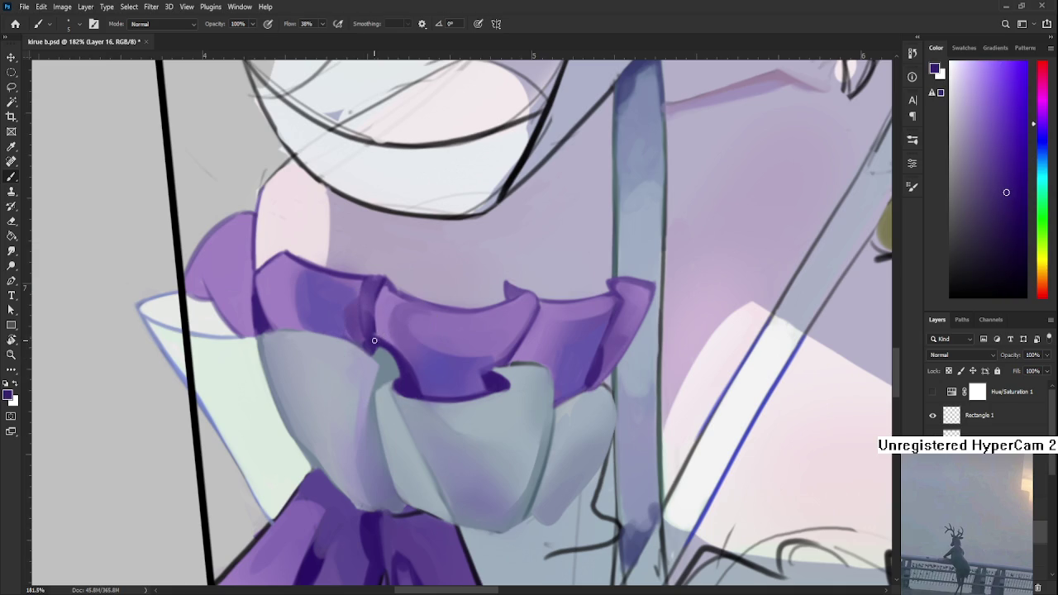
alt+click(378, 335)
alt+click(378, 340)
alt+click(408, 363)
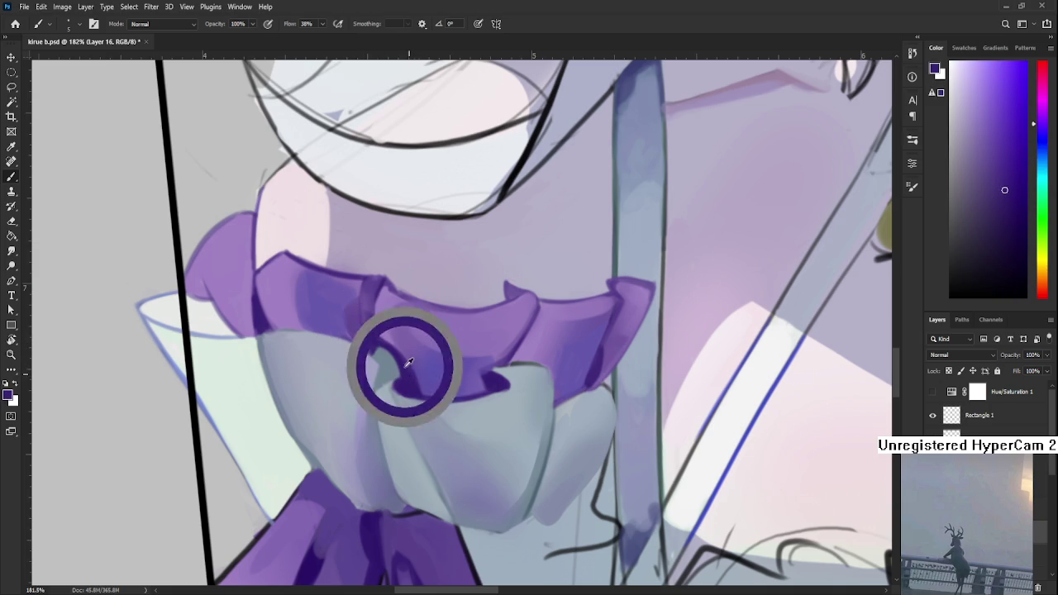
alt+click(401, 386)
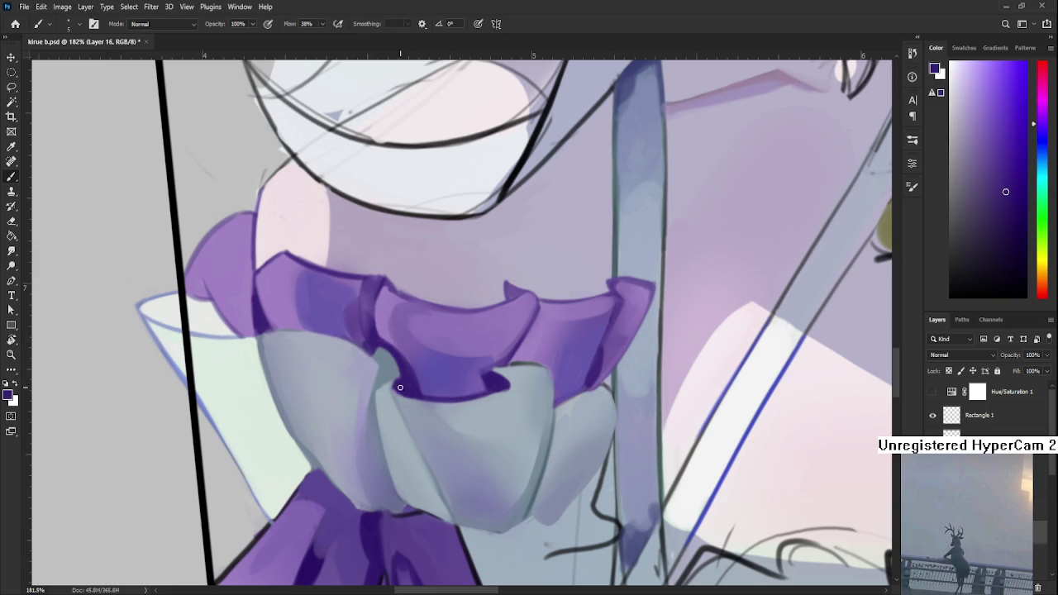
Step: Shift to the ruffle's left end and sample light purple, dark indigo and cuff grey
mouse_move(402, 387)
mouse_down()
mouse_move(435, 395)
mouse_move(466, 466)
mouse_up()
alt+click(316, 382)
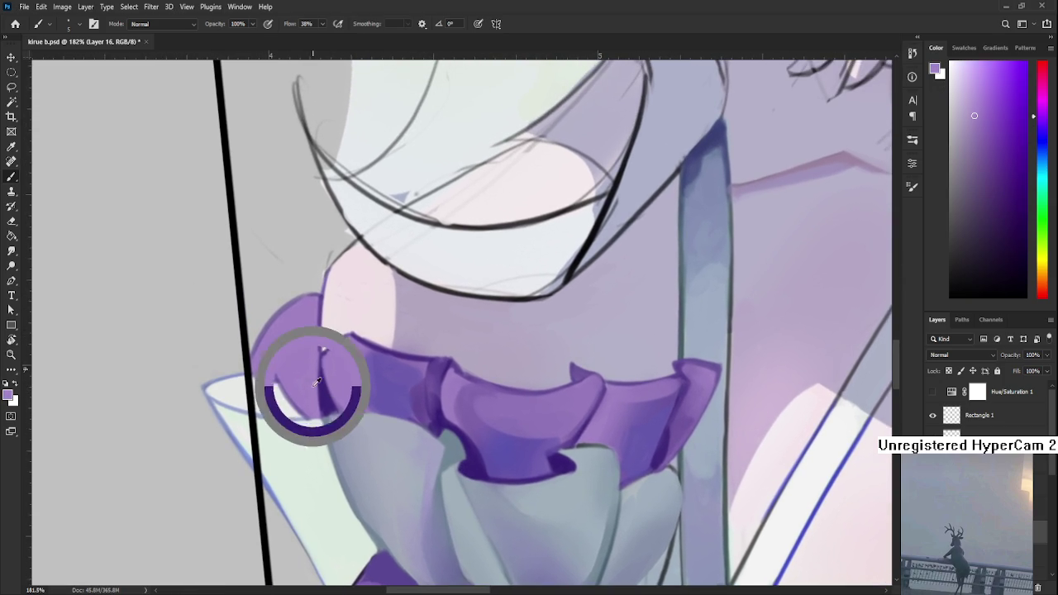
alt+click(324, 394)
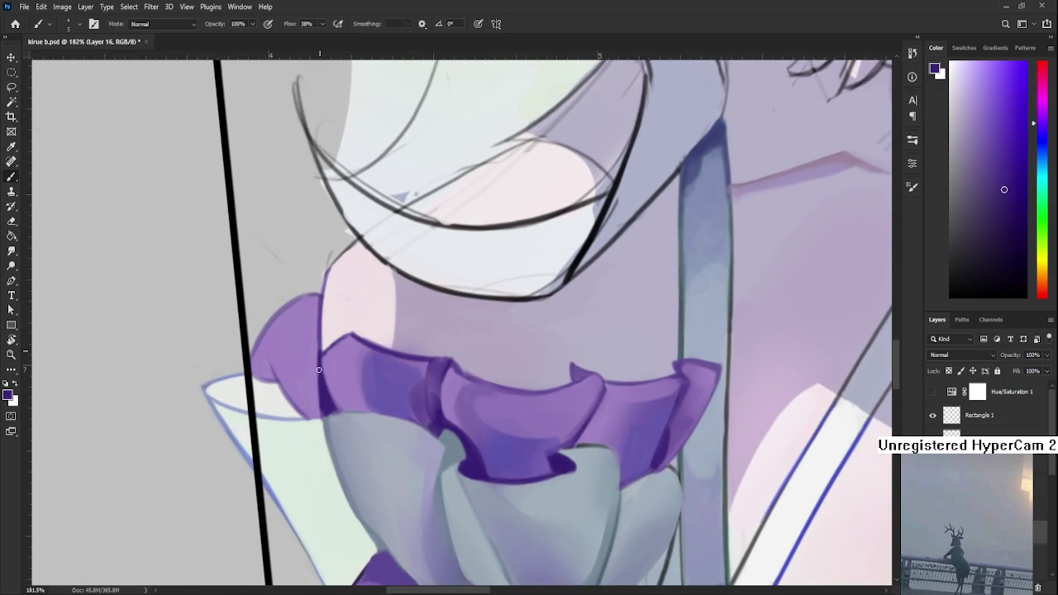
alt+click(307, 355)
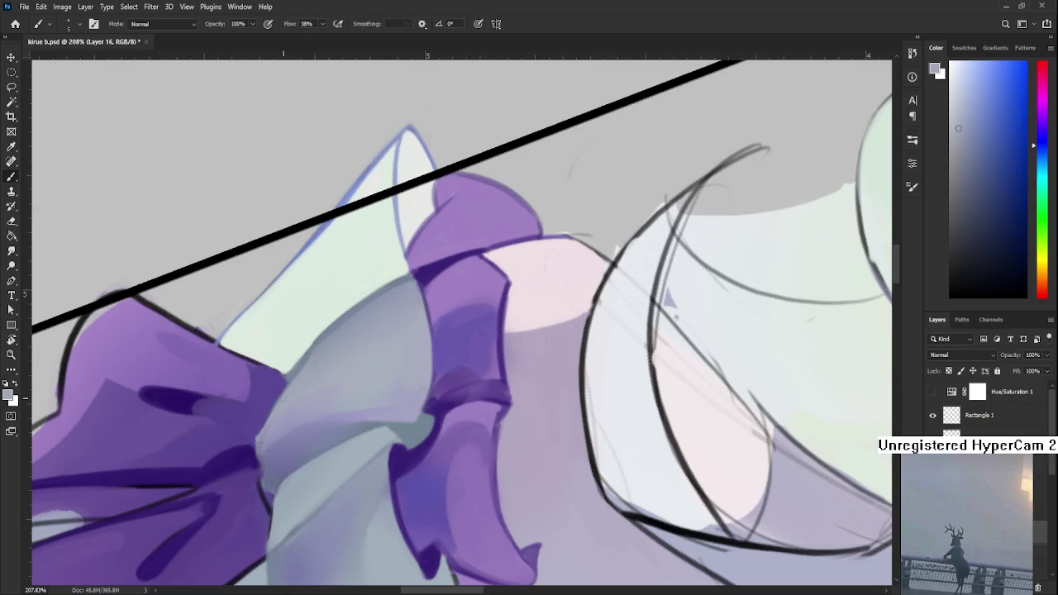
alt+click(313, 350)
alt+click(320, 339)
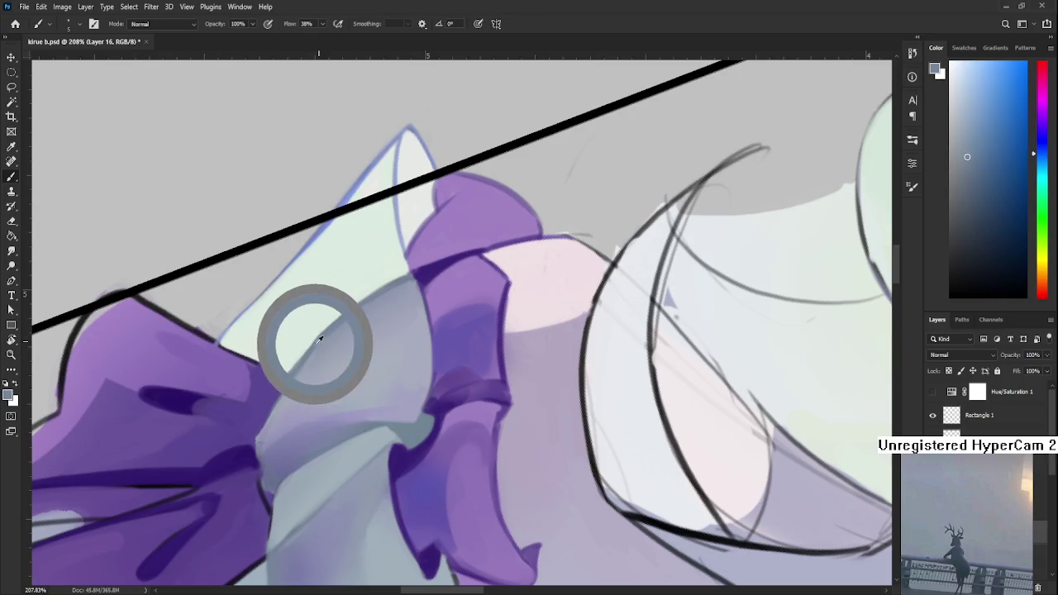
alt+click(321, 339)
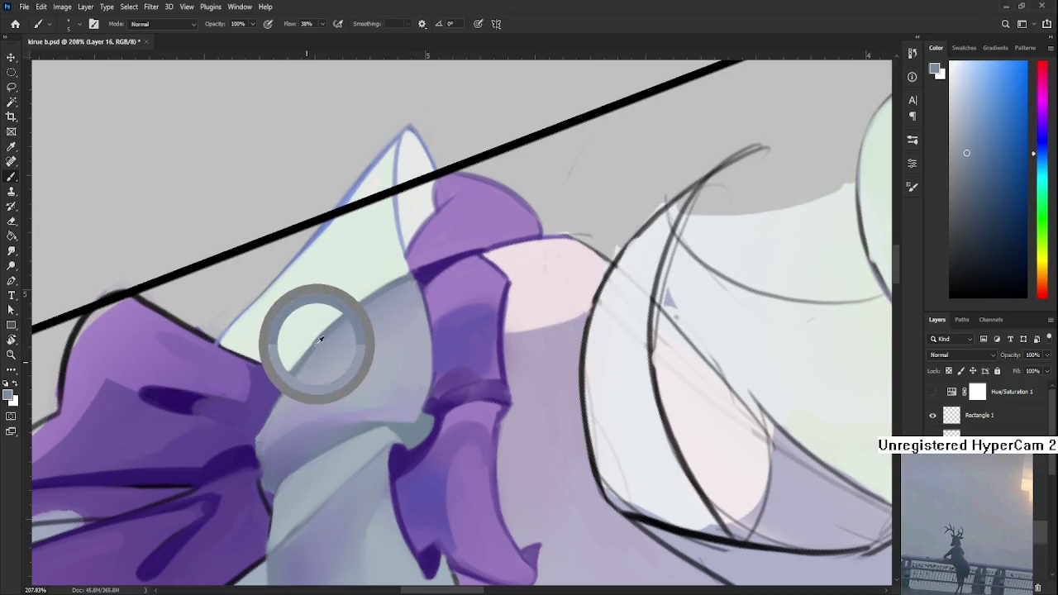
alt+click(320, 326)
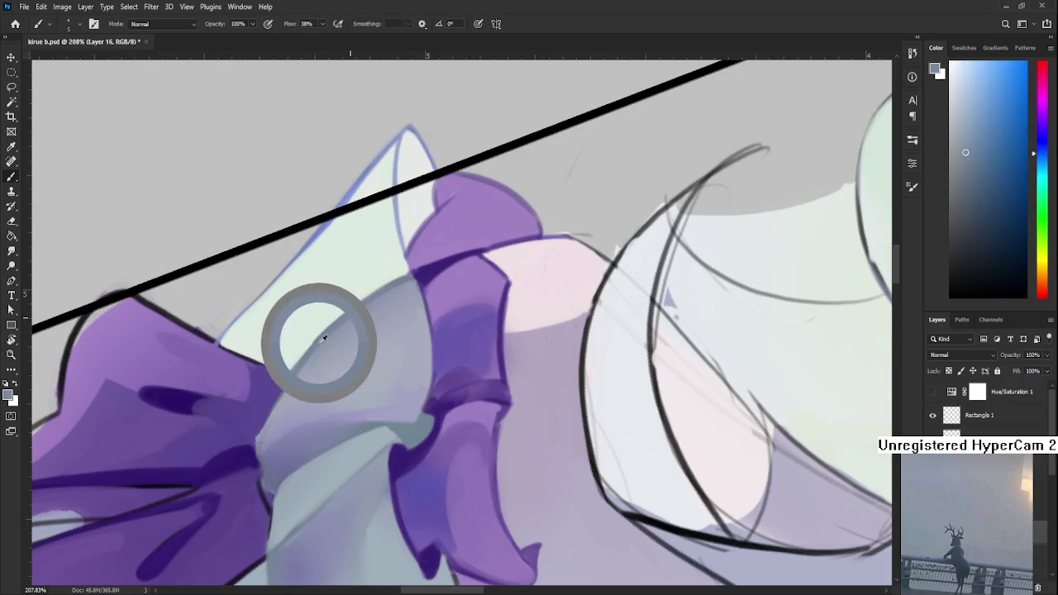
alt+click(319, 342)
alt+click(306, 368)
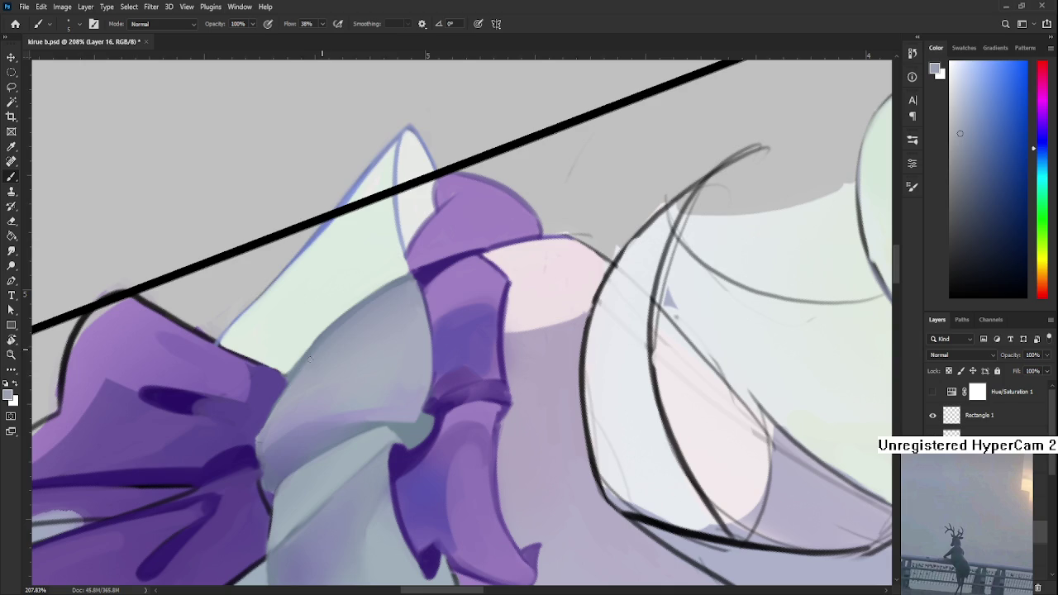
alt+click(308, 353)
key(r)
drag(293, 406, 423, 425)
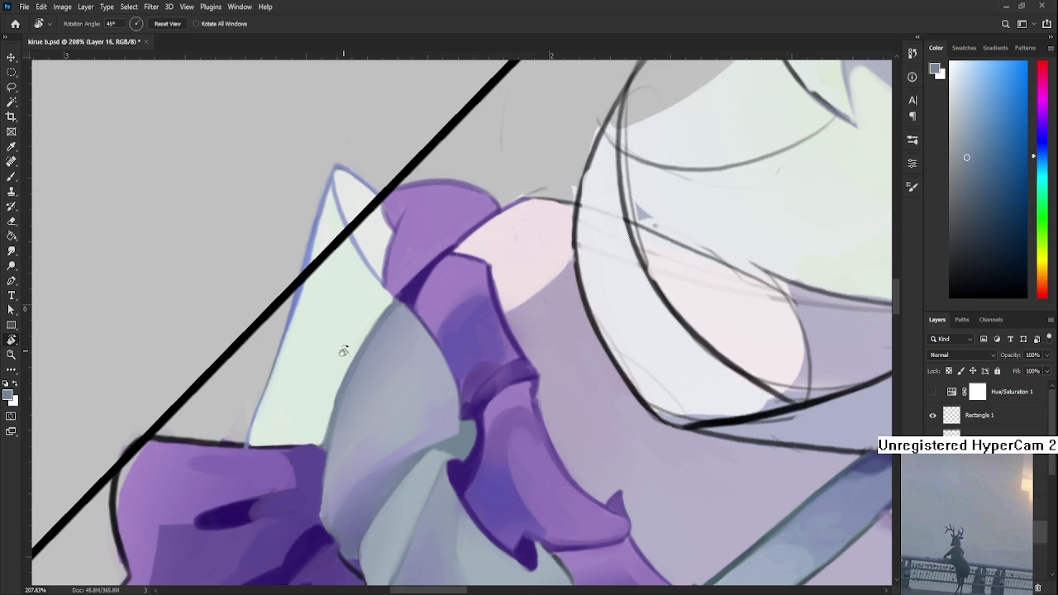
Step: Sample pale green from the sleeve and paint it along the cuff's left edge
scroll(330, 367, down, 1)
key(b)
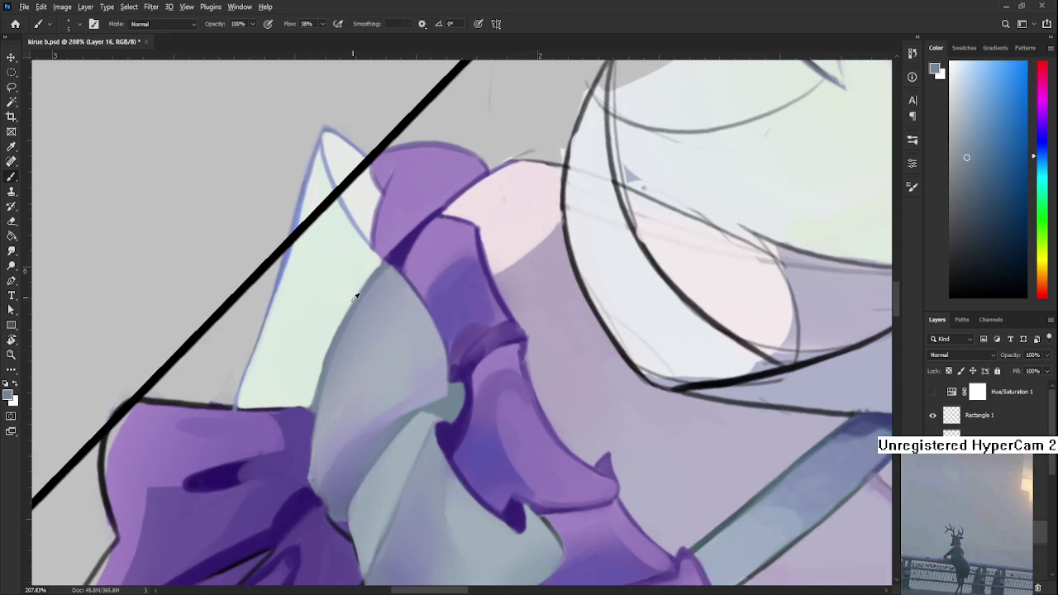
alt+click(352, 298)
drag(370, 275, 316, 371)
drag(363, 282, 314, 385)
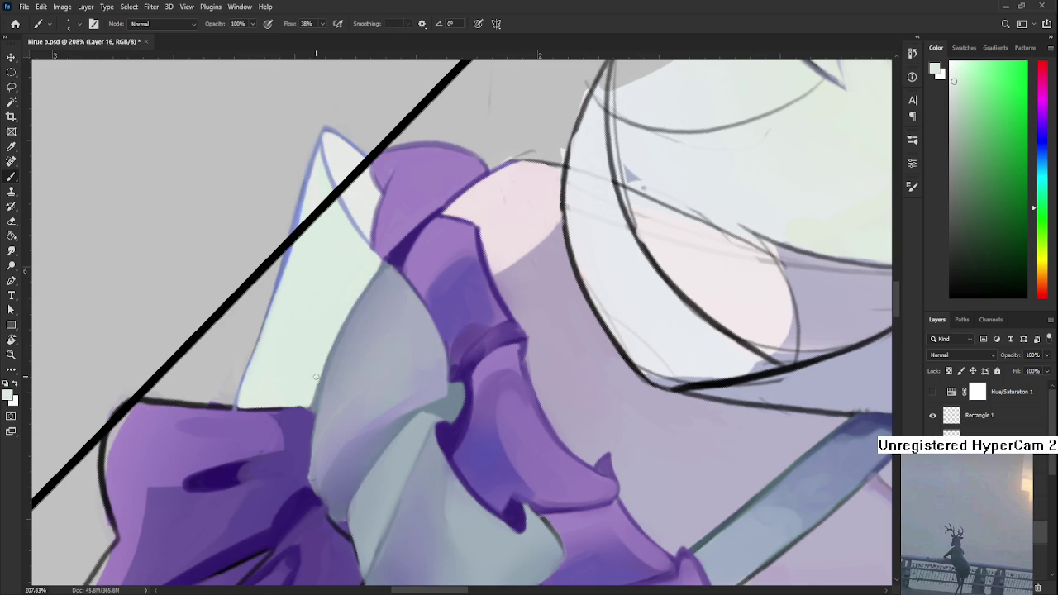
Step: Rotate the canvas view back to nearly upright and zoom in on the bow knot
drag(353, 281, 321, 346)
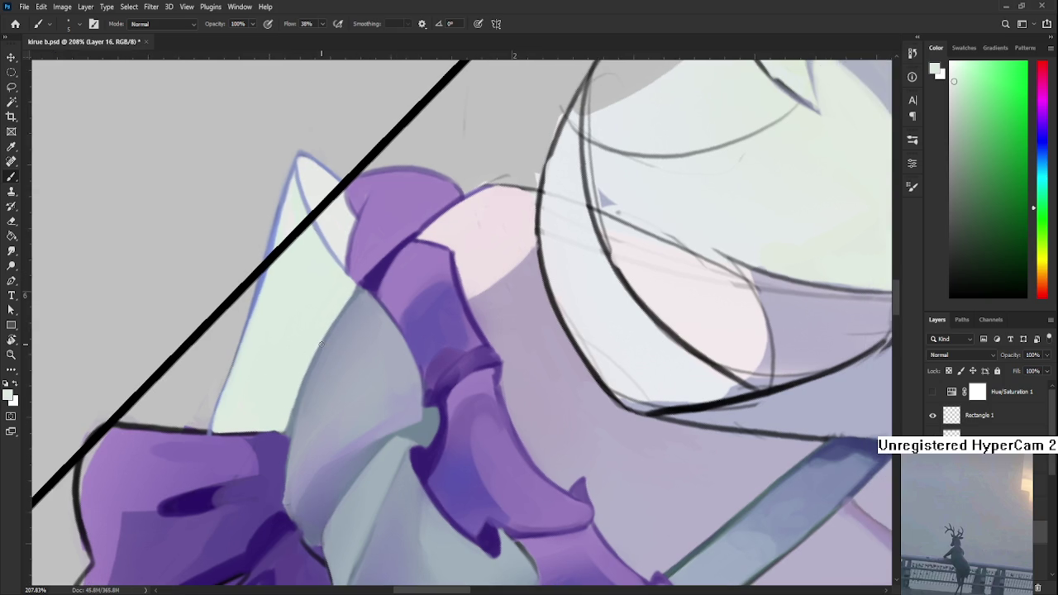
scroll(321, 345, down, 4)
scroll(320, 346, down, 4)
scroll(321, 345, down, 3)
key(r)
drag(579, 206, 529, 190)
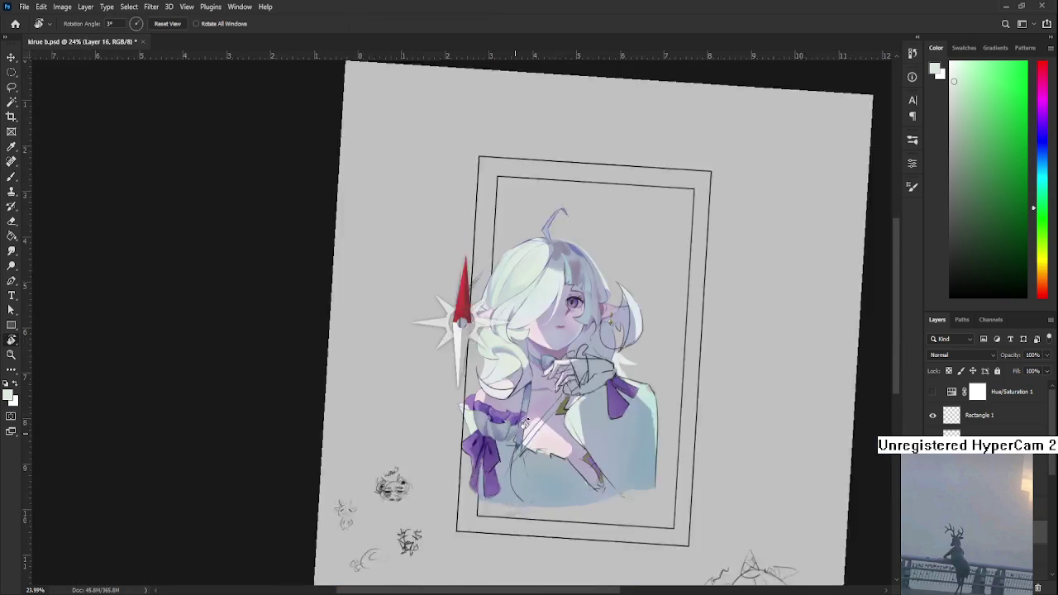
drag(512, 436, 485, 415)
scroll(485, 415, up, 4)
scroll(486, 415, up, 2)
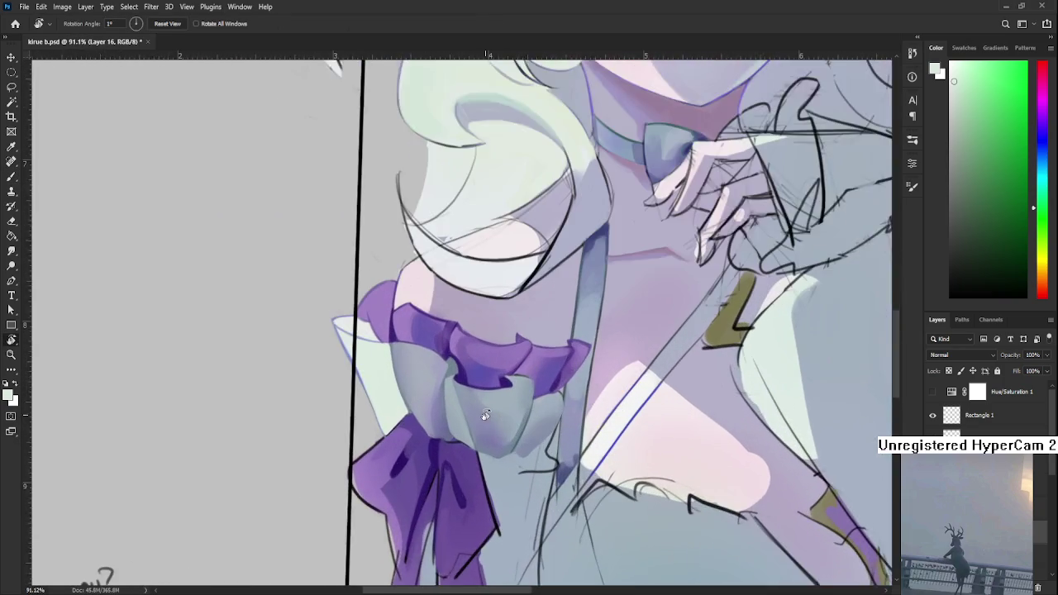
scroll(471, 436, up, 1)
scroll(438, 444, up, 2)
scroll(448, 443, up, 1)
scroll(385, 334, up, 1)
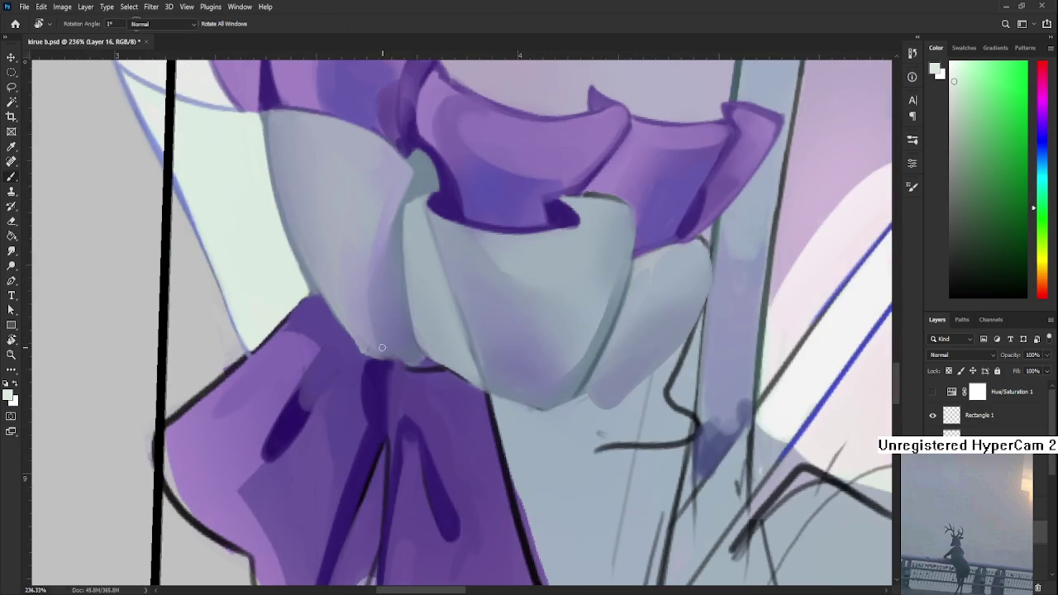
Step: Sample a dark purple from the bow and paint fold strokes on the bow knot
key(b)
alt+click(397, 378)
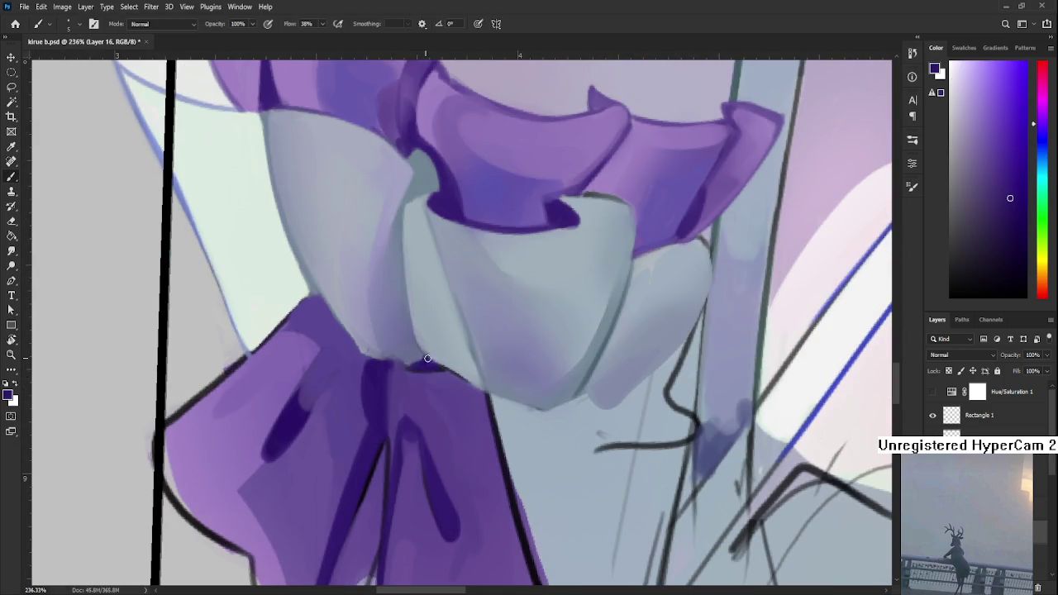
alt+click(418, 370)
alt+click(423, 367)
scroll(425, 366, right, 1)
mouse_move(388, 378)
mouse_down()
mouse_move(404, 378)
mouse_move(404, 365)
mouse_up()
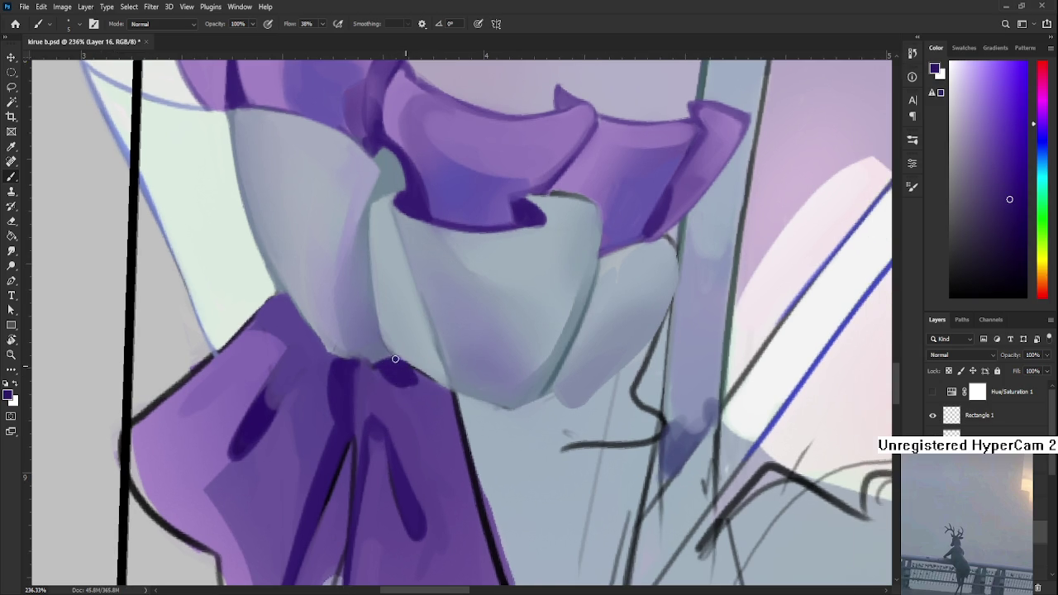
alt+click(399, 350)
scroll(454, 309, down, 5)
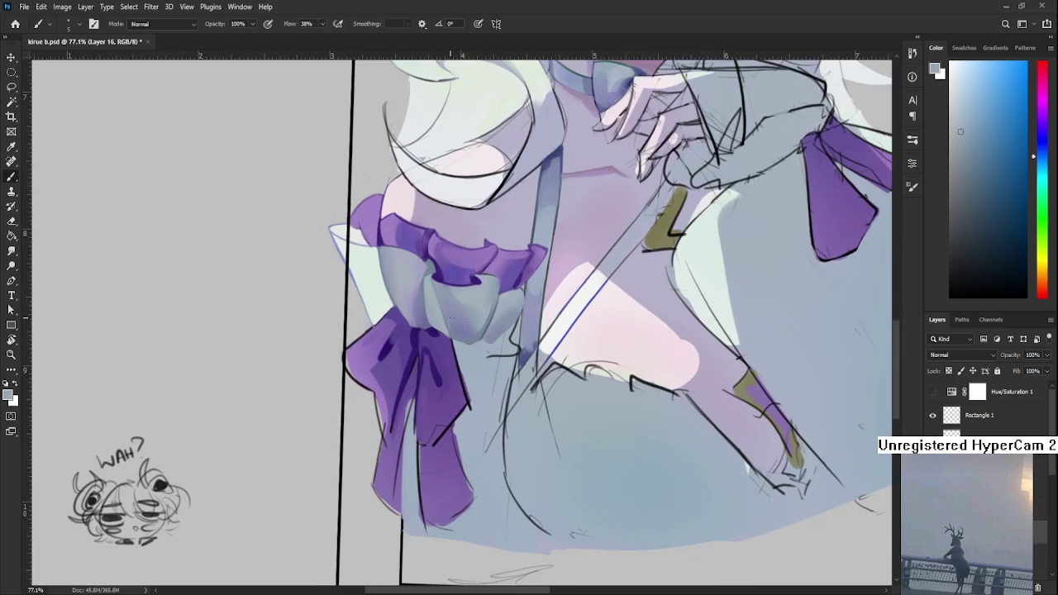
Step: Check values with a greyscale preview, then zoom to the ruffle's left end
click(933, 392)
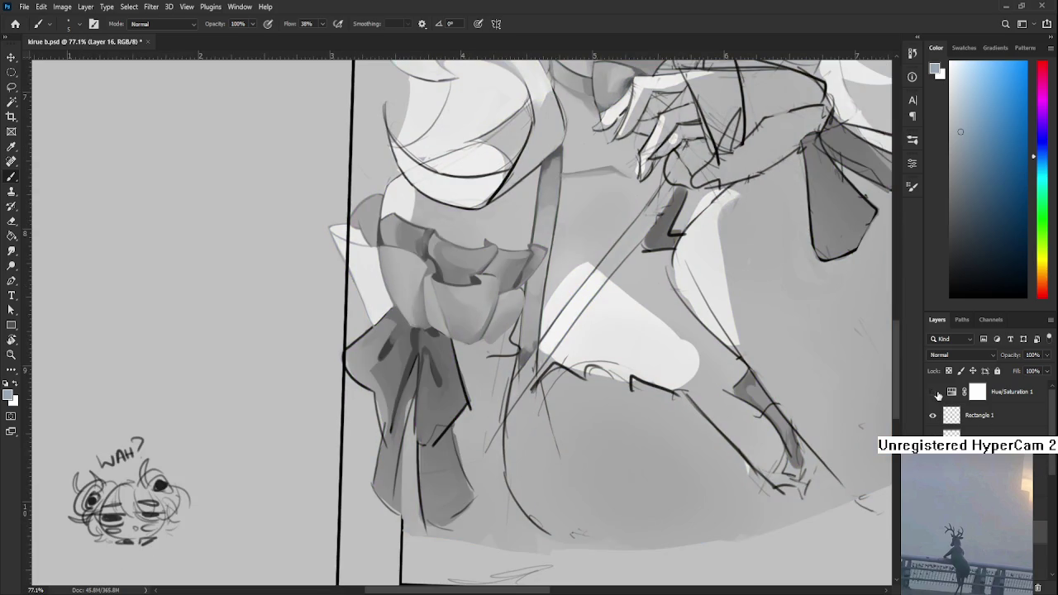
click(933, 392)
scroll(414, 409, up, 3)
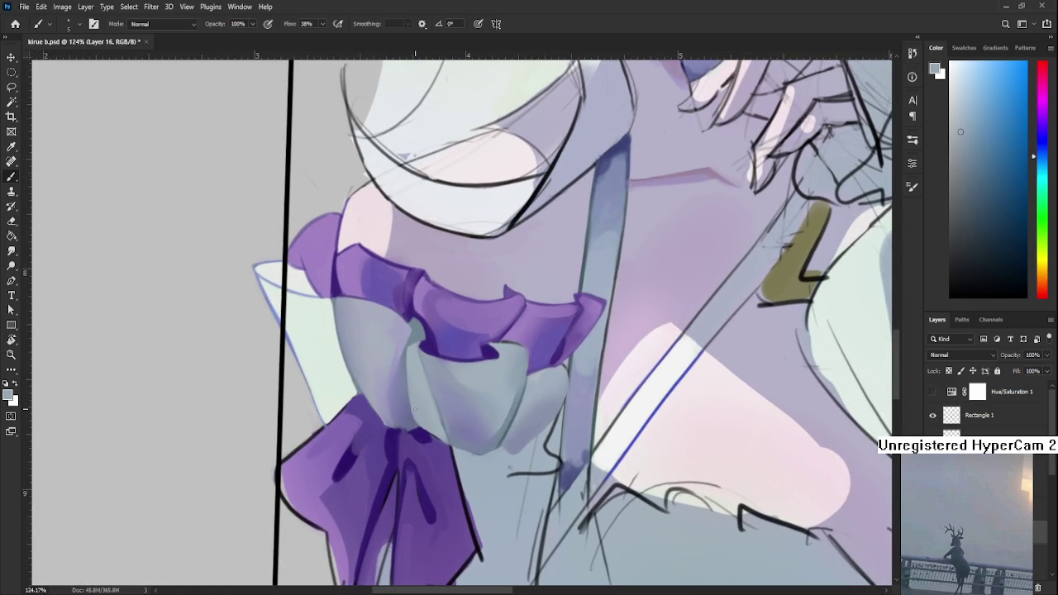
scroll(413, 408, up, 2)
scroll(396, 414, up, 2)
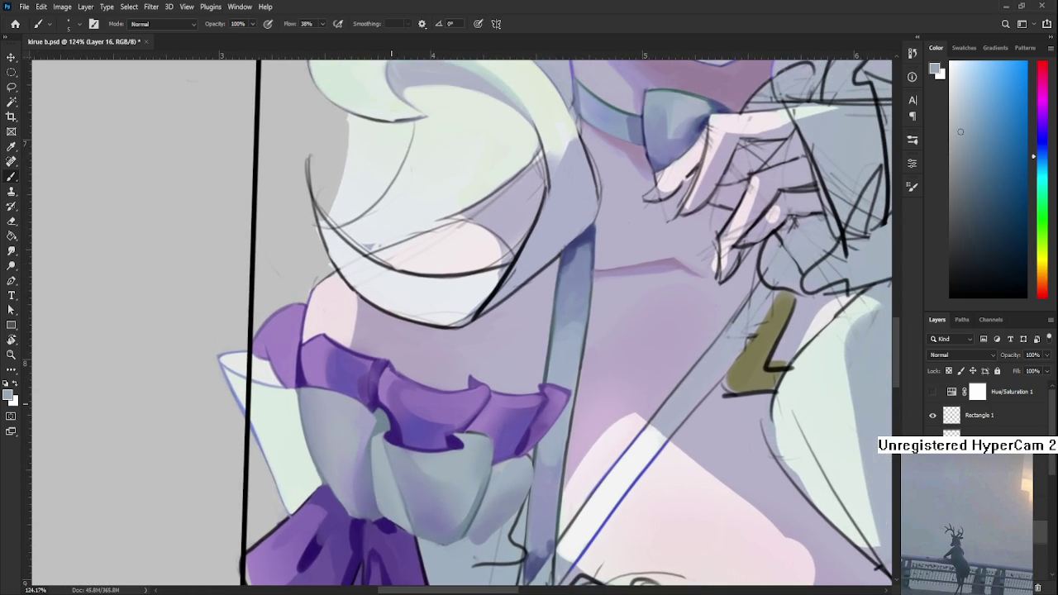
scroll(392, 411, up, 1)
scroll(392, 410, up, 2)
scroll(388, 418, up, 1)
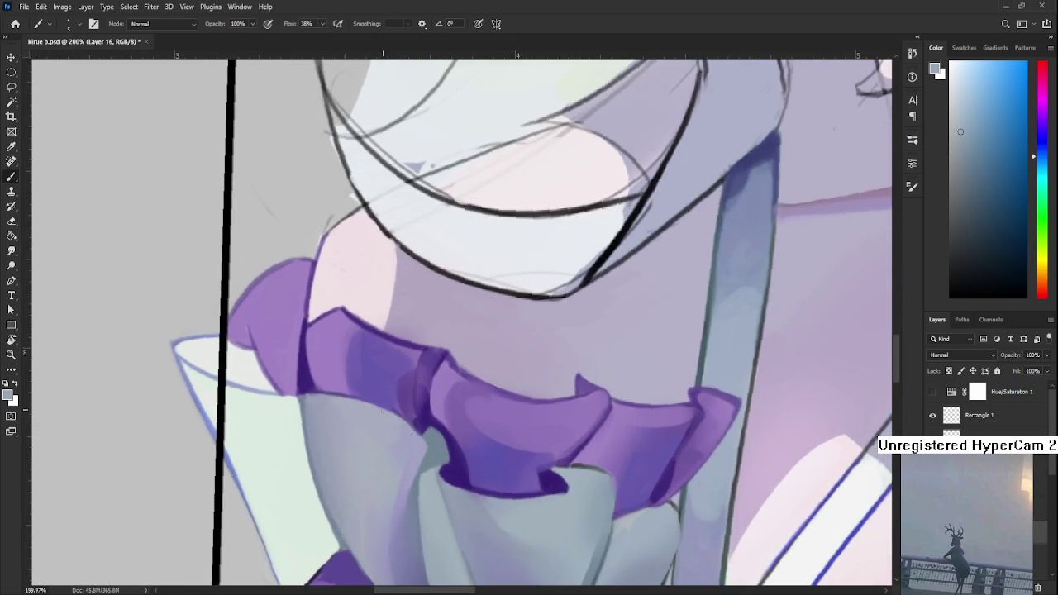
scroll(373, 442, up, 1)
drag(290, 408, 324, 431)
Step: Shade the ruffle's left part with darker purple using a size-30 brush
alt+click(335, 379)
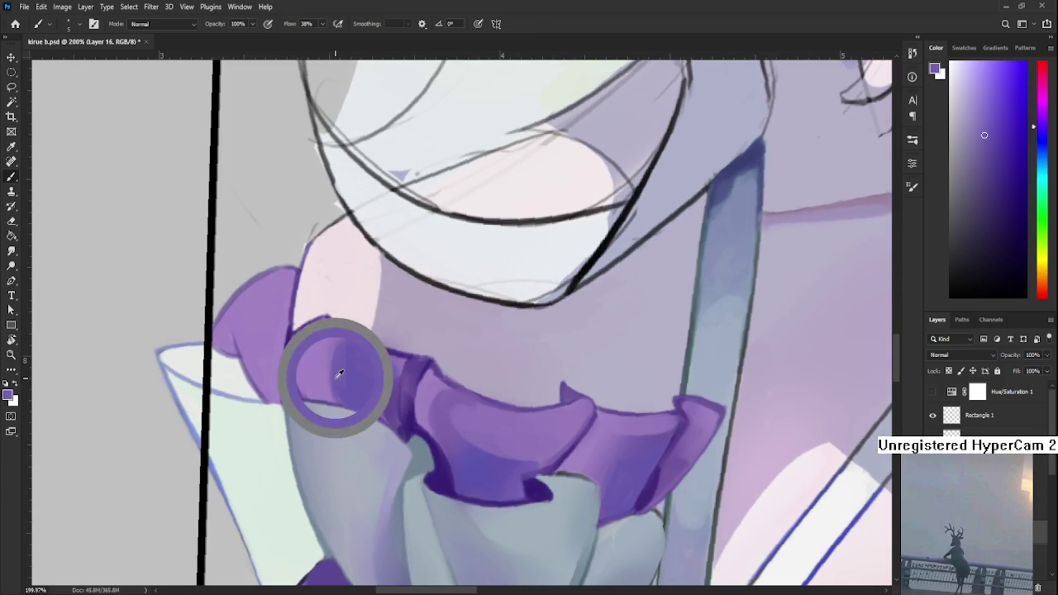
alt+click(413, 423)
key(bracketright)
key(bracketright)
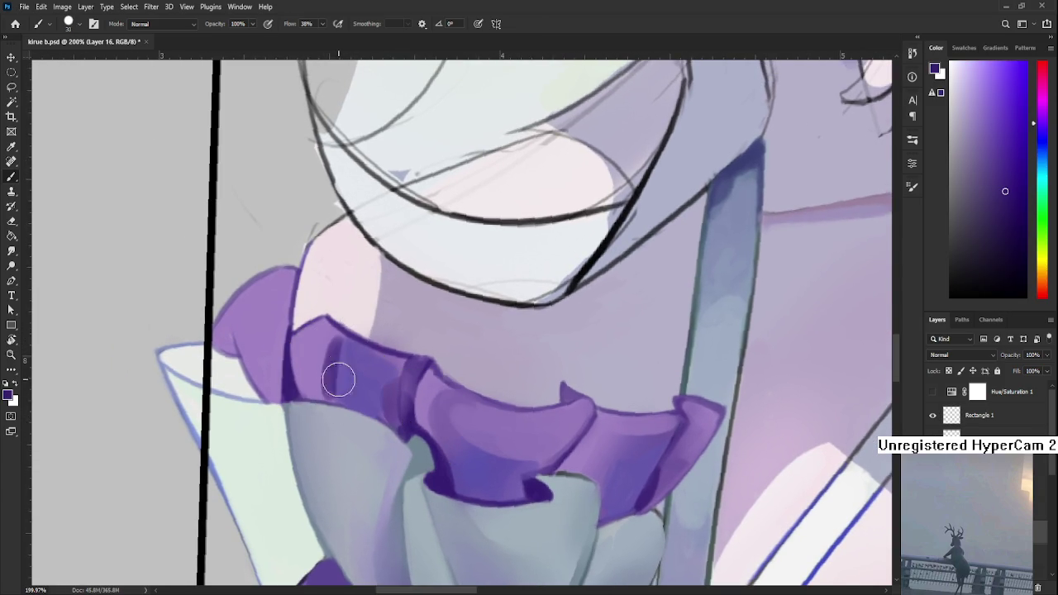
alt+click(341, 340)
mouse_move(341, 340)
mouse_down()
mouse_move(342, 331)
mouse_move(342, 406)
mouse_up()
alt+click(340, 338)
alt+click(334, 405)
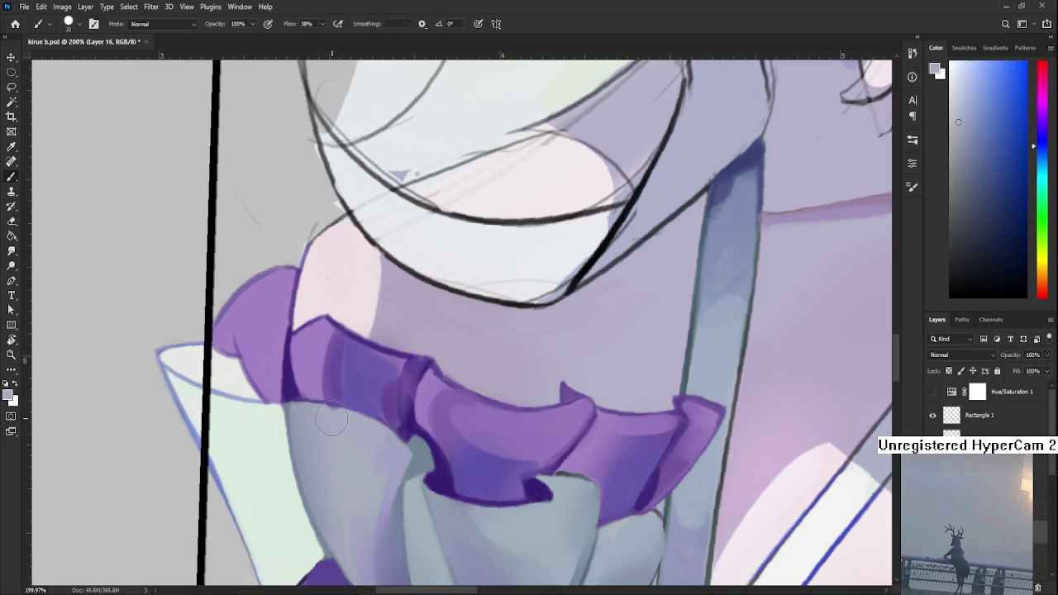
alt+click(331, 344)
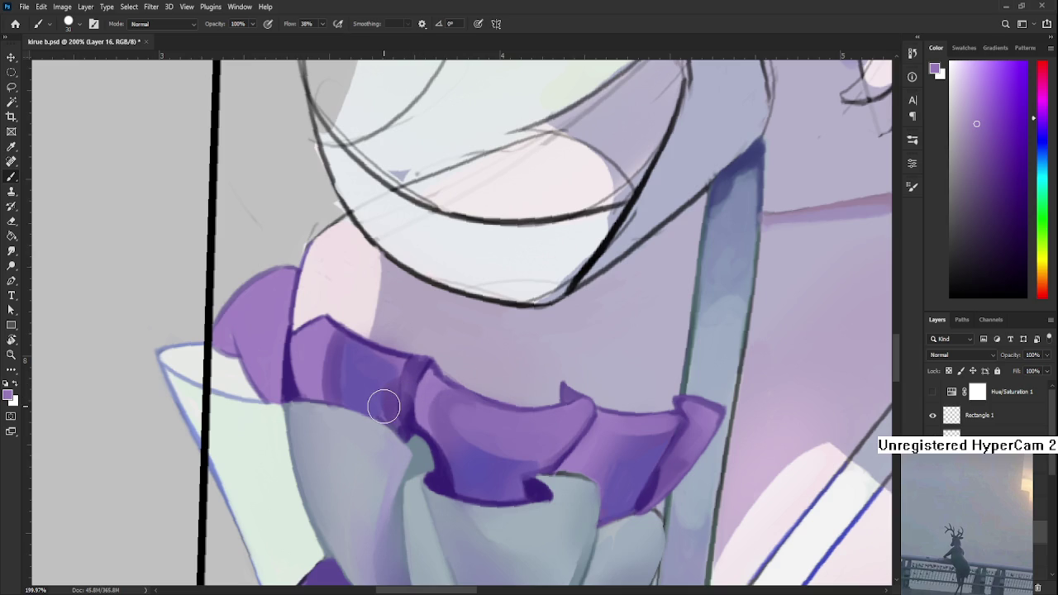
Step: Paint a lighter purple stroke over the dark left end of the ruffle
drag(307, 397, 296, 418)
alt+click(342, 378)
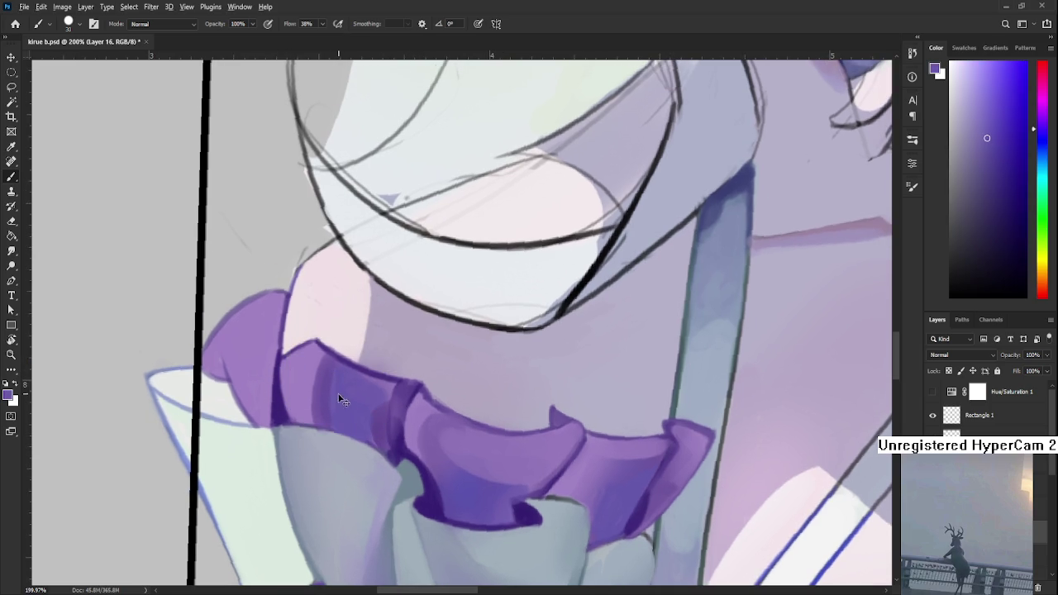
drag(324, 364, 327, 425)
alt+click(347, 404)
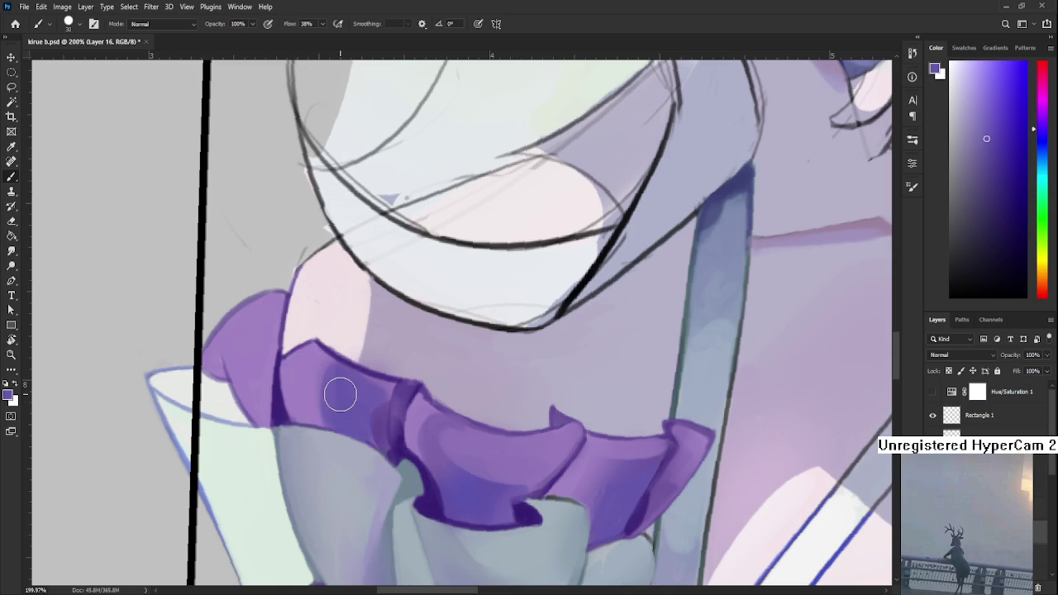
Step: Choose a pale blue and brush soft blue strokes down the ruffle at size 30
click(1042, 155)
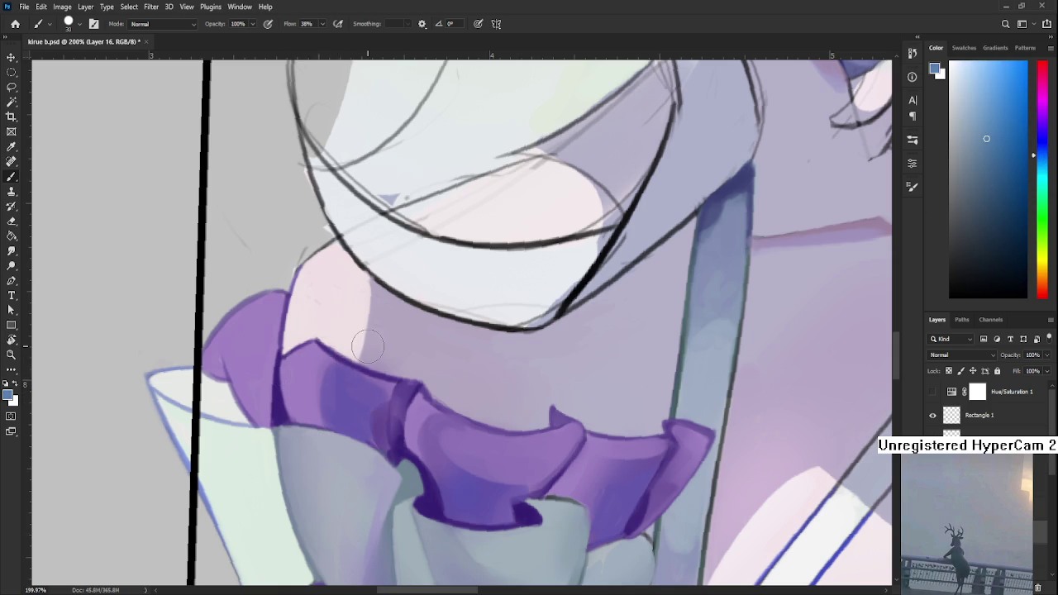
click(1003, 95)
key(bracketleft)
key(bracketleft)
key(bracketright)
key(bracketright)
drag(323, 368, 321, 423)
drag(323, 376, 321, 401)
Step: Lasso a thin strip along the ruffle's edge, paint it blue, and deselect
key(l)
mouse_move(317, 428)
mouse_down()
mouse_move(319, 357)
mouse_move(328, 426)
mouse_up()
key(b)
drag(331, 364, 324, 422)
key(ctrl+d)
key(l)
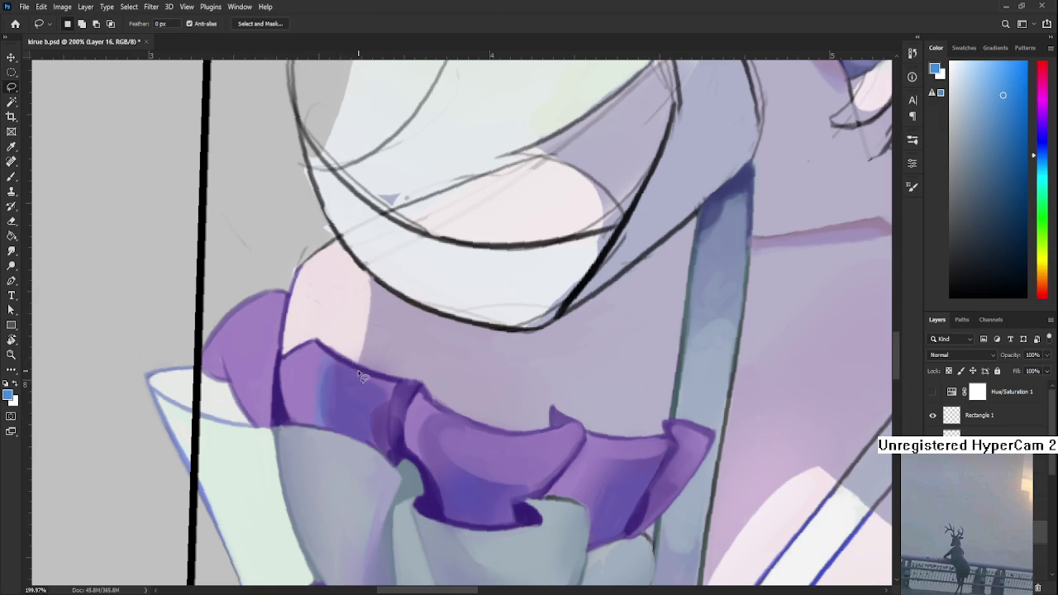
scroll(358, 372, down, 3)
scroll(357, 372, down, 2)
key(b)
scroll(457, 439, up, 4)
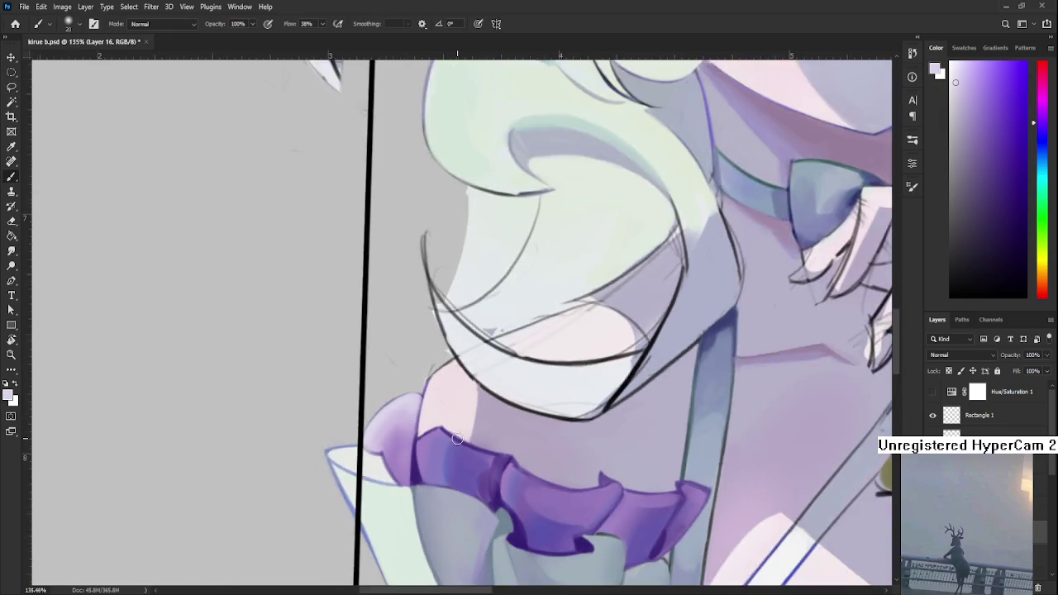
scroll(457, 439, down, 2)
scroll(451, 439, down, 2)
scroll(442, 439, down, 2)
scroll(434, 438, down, 2)
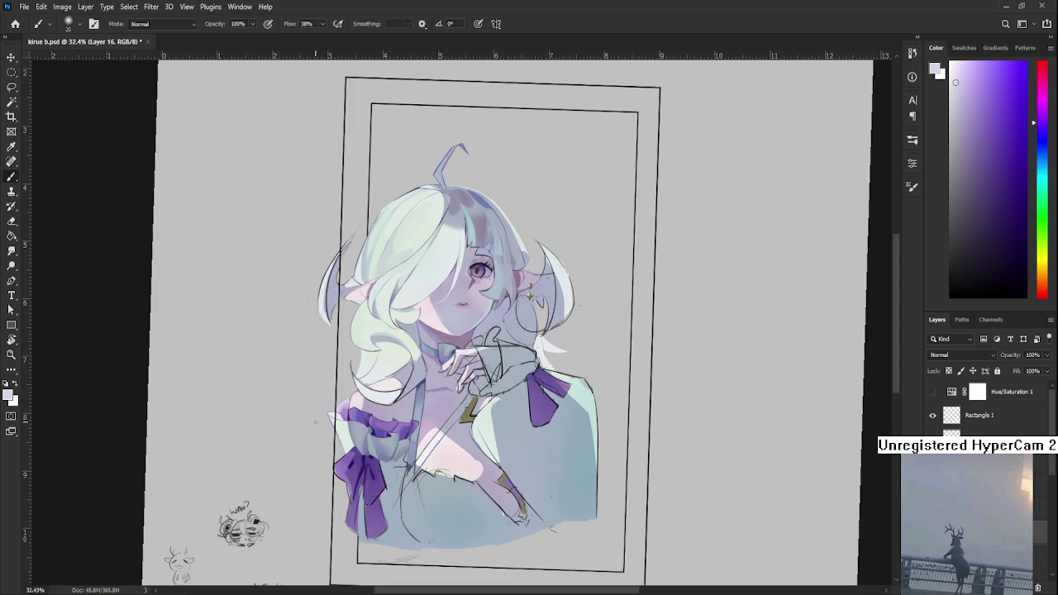
scroll(342, 450, up, 2)
scroll(343, 450, up, 2)
scroll(343, 450, up, 2)
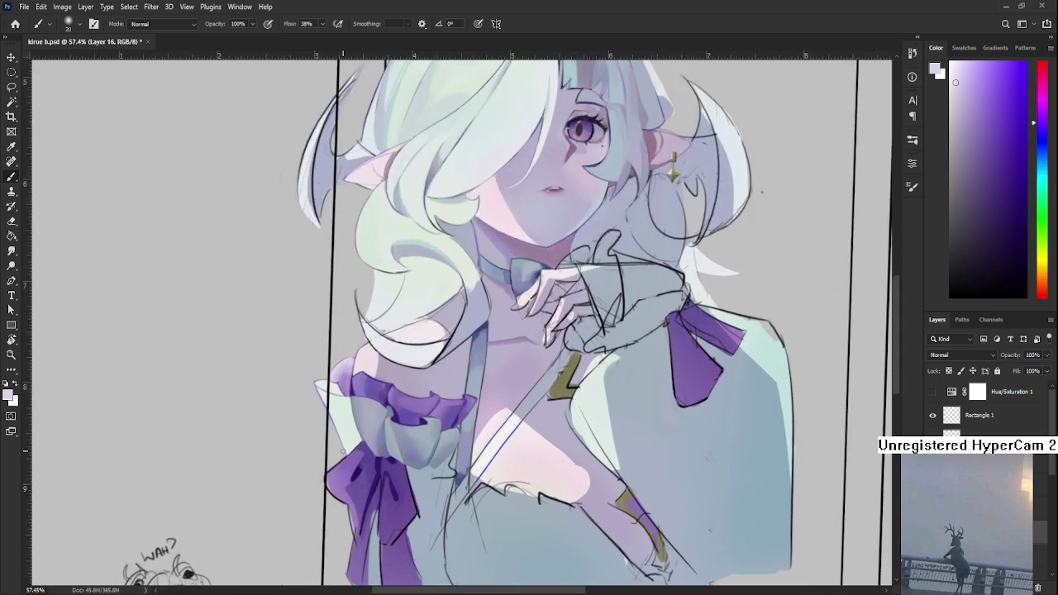
scroll(343, 450, up, 2)
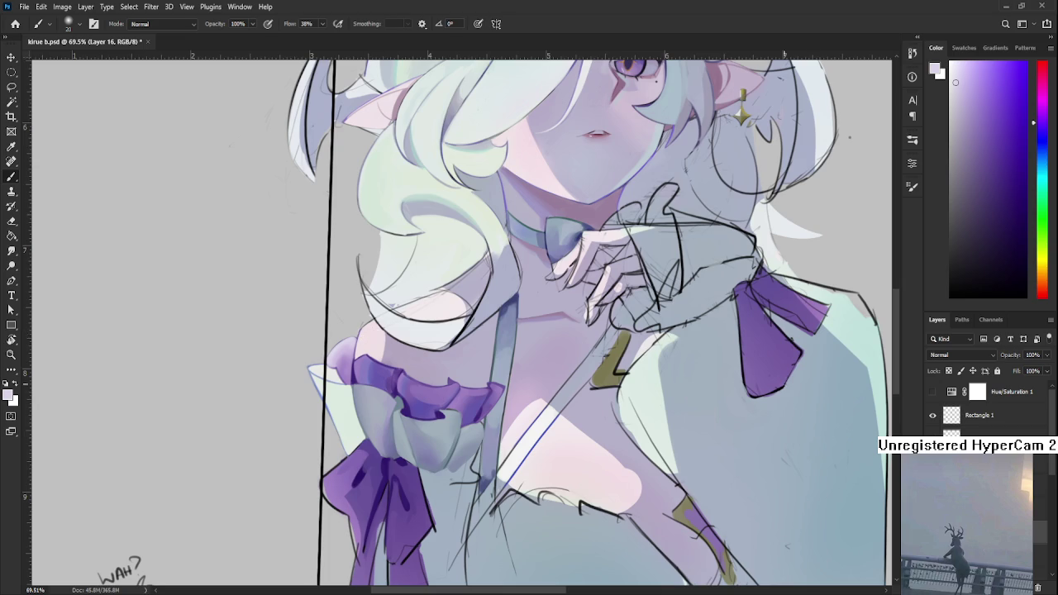
Step: Sample the ruffle's dark purple, shrink the brush to about size 9, and centre the sleeve
scroll(467, 448, up, 2)
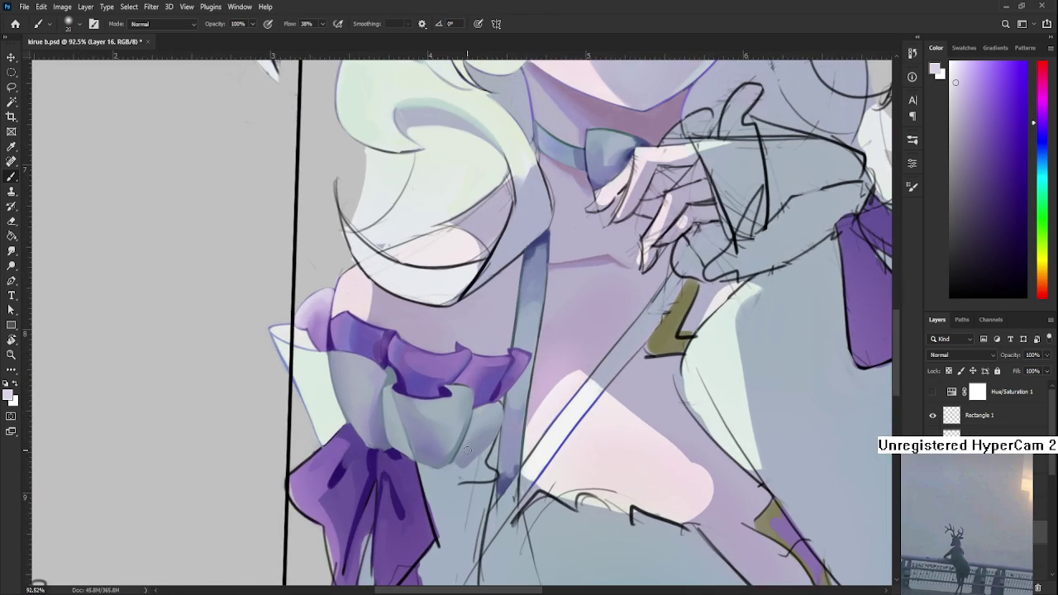
alt+click(460, 385)
scroll(413, 455, down, 1)
key(bracketleft)
key(bracketleft)
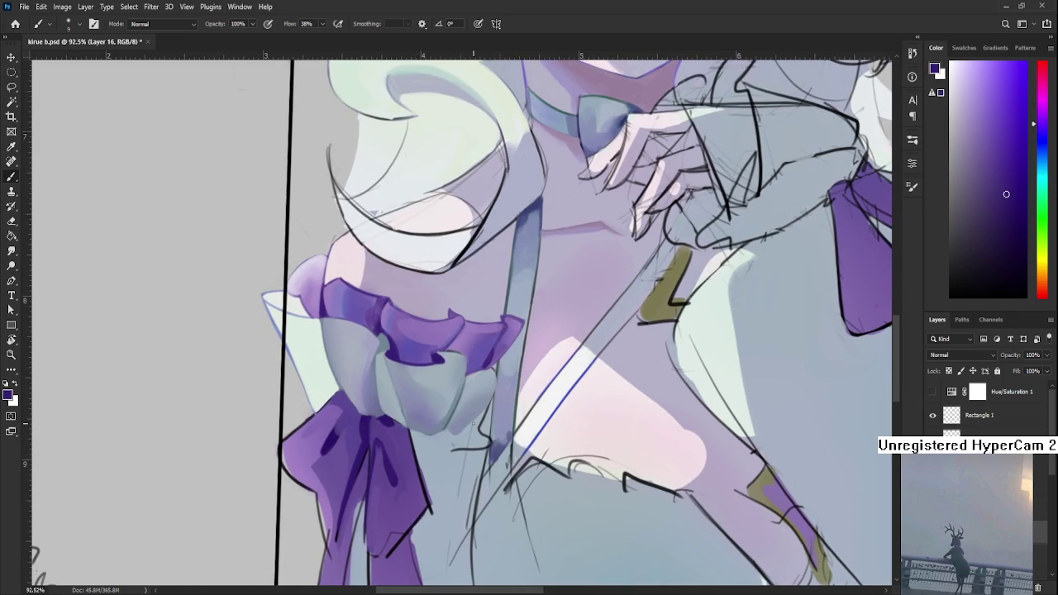
scroll(475, 423, down, 3)
scroll(462, 417, down, 1)
scroll(404, 402, up, 3)
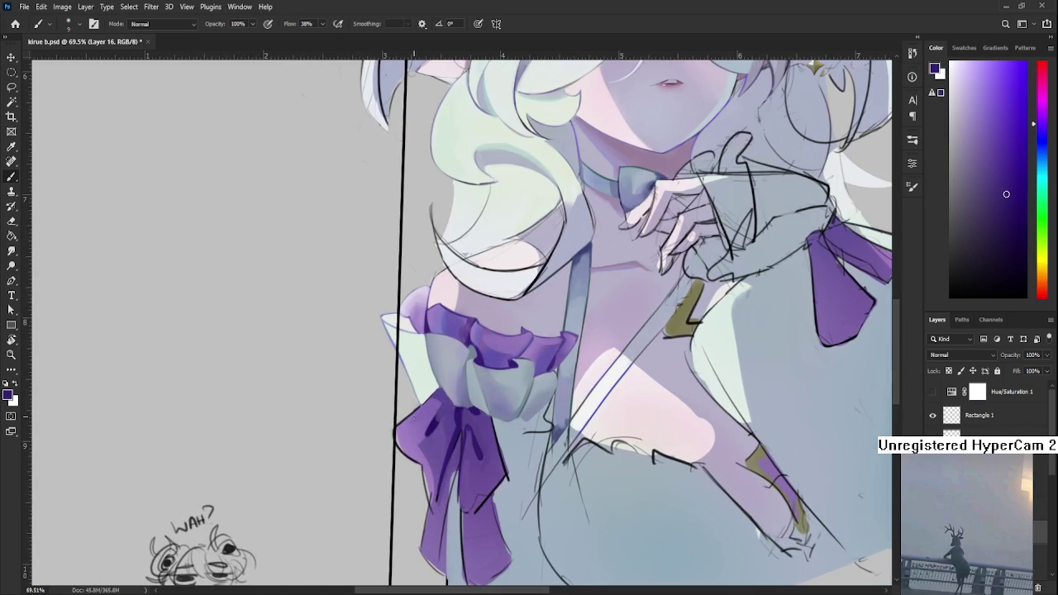
drag(530, 440, 360, 436)
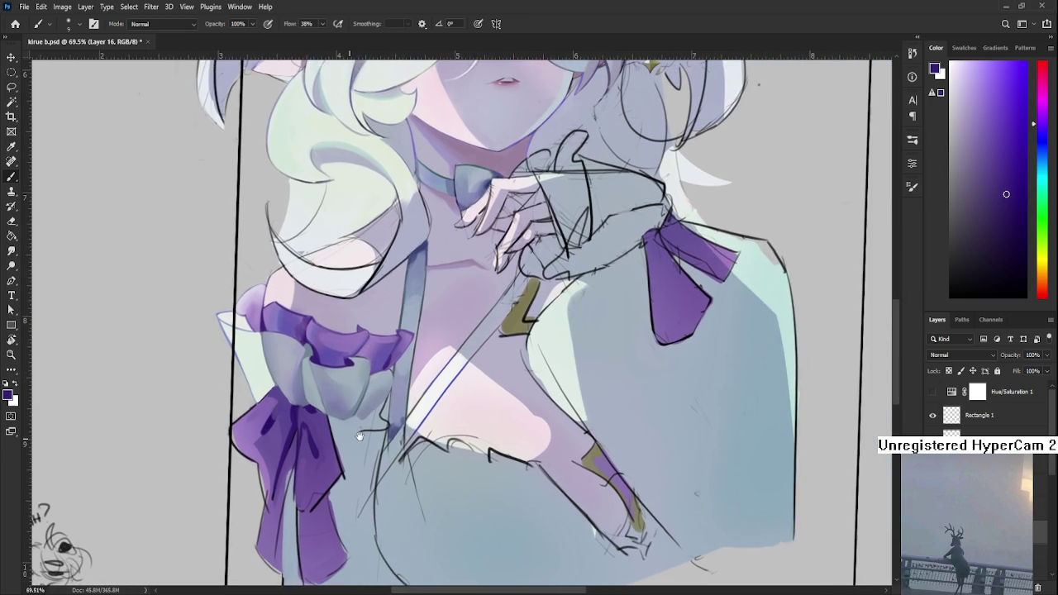
Step: Turn the view and lighten the bow's dark right outline with sampled light grey-blue
key(r)
drag(321, 503, 330, 506)
scroll(339, 502, up, 2)
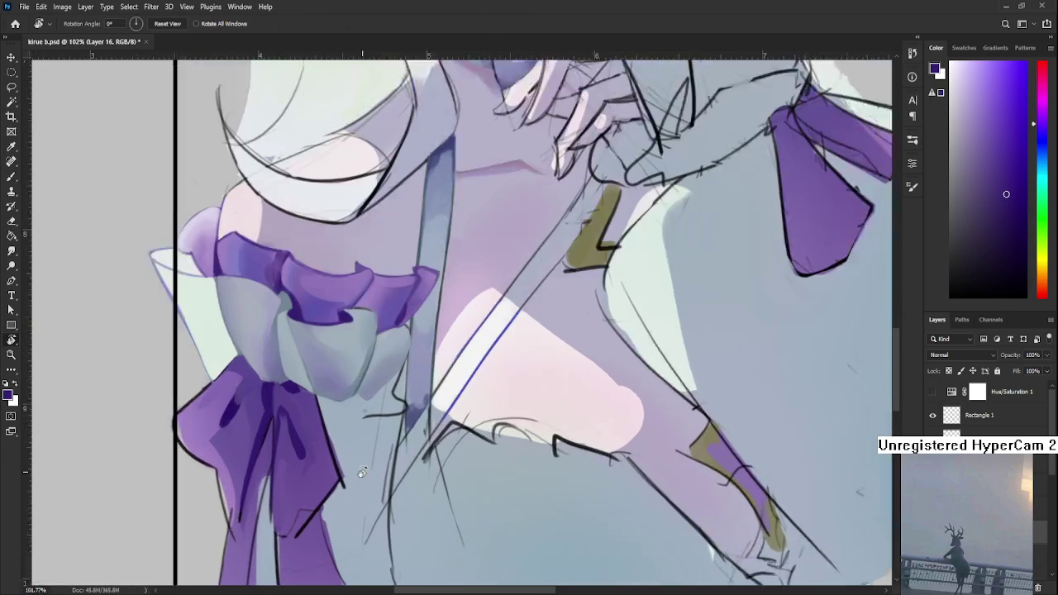
scroll(351, 488, up, 2)
scroll(368, 464, up, 2)
mouse_move(395, 452)
mouse_down()
mouse_move(433, 434)
mouse_move(363, 389)
mouse_up()
key(b)
alt+click(356, 346)
drag(356, 346, 322, 430)
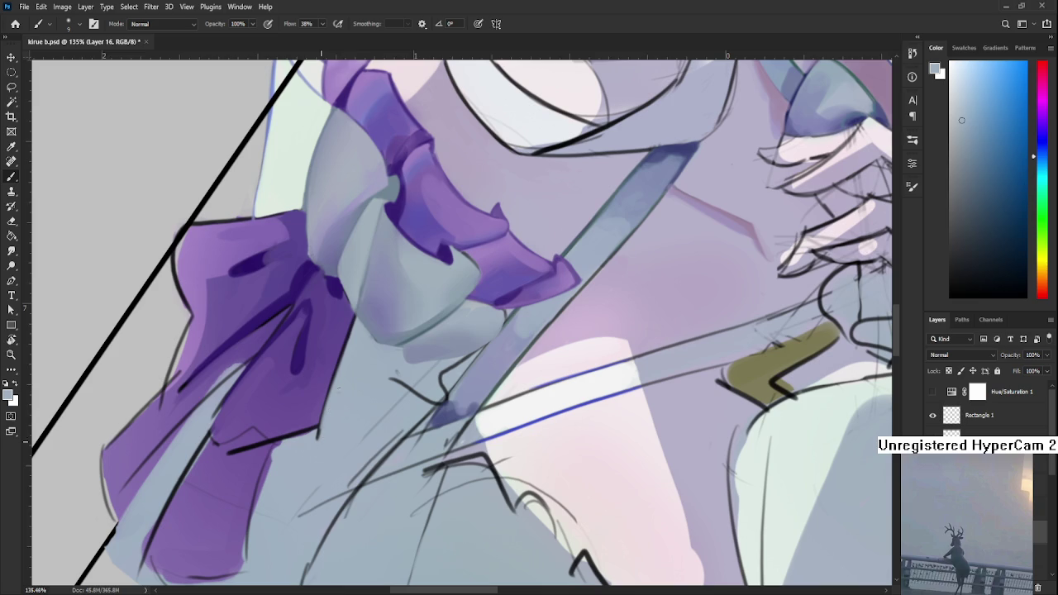
Step: Tilt the canvas view to 20°, straighten it back to 0°, and readjust the zoom
key(r)
drag(347, 363, 385, 447)
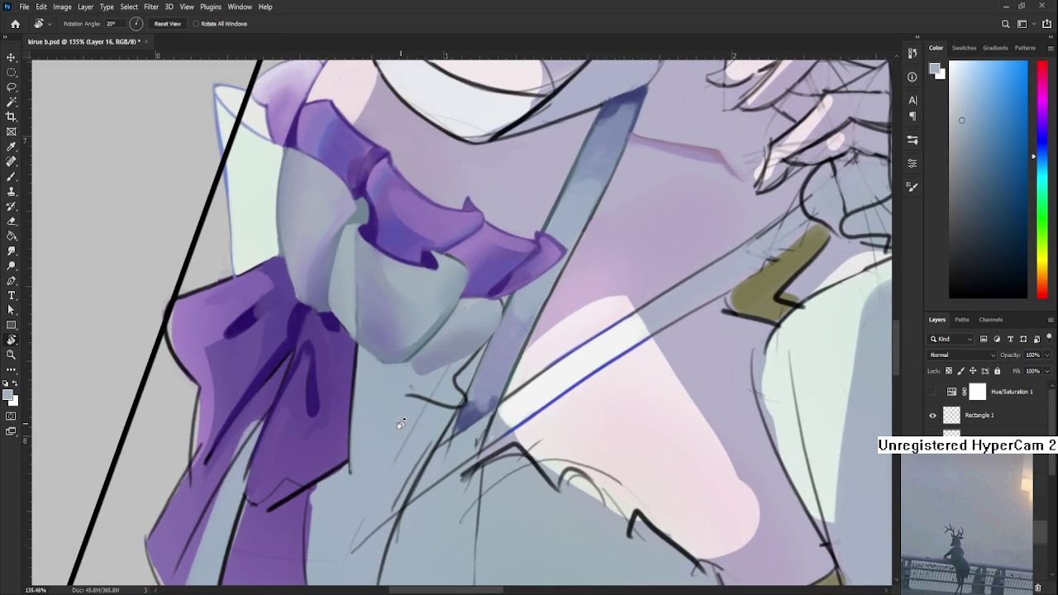
scroll(400, 427, down, 2)
scroll(400, 429, down, 2)
scroll(400, 428, down, 2)
mouse_move(400, 429)
mouse_down()
mouse_move(537, 477)
mouse_move(483, 399)
mouse_up()
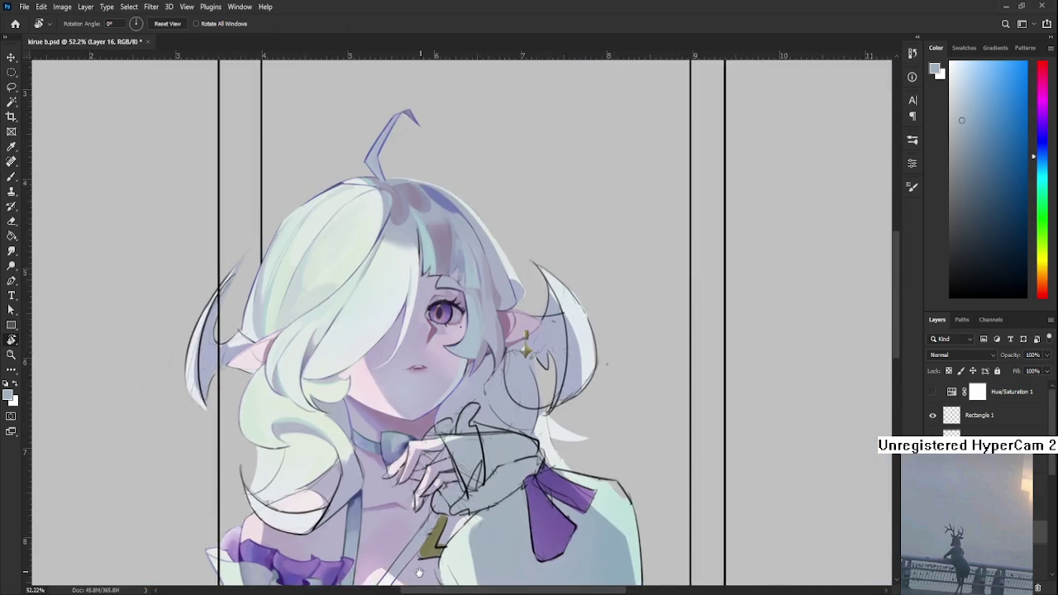
scroll(380, 499, up, 1)
scroll(376, 497, up, 1)
scroll(372, 498, up, 1)
scroll(419, 485, up, 1)
scroll(403, 483, up, 1)
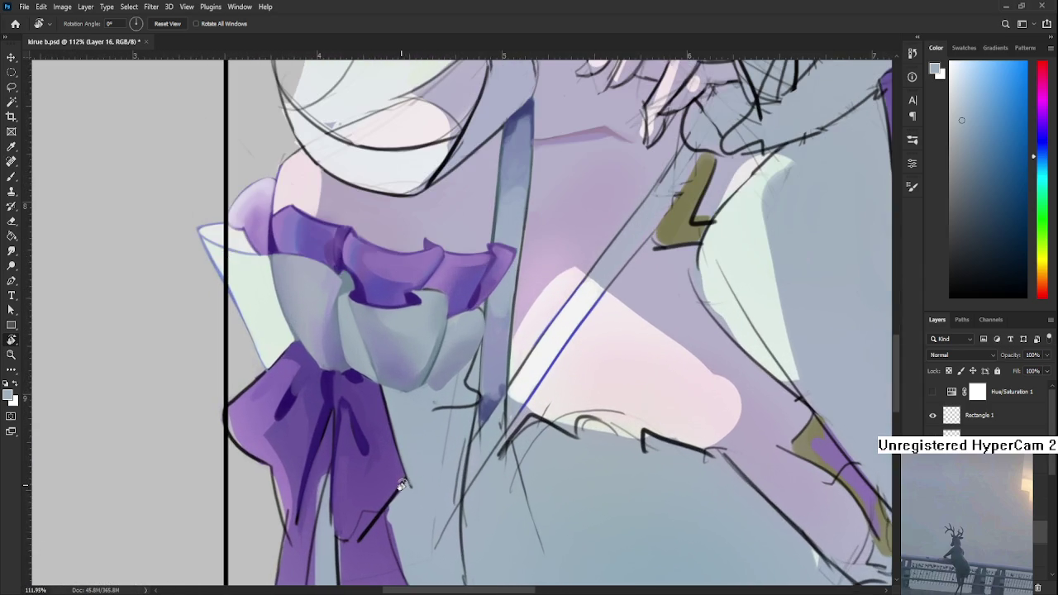
scroll(413, 380, up, 1)
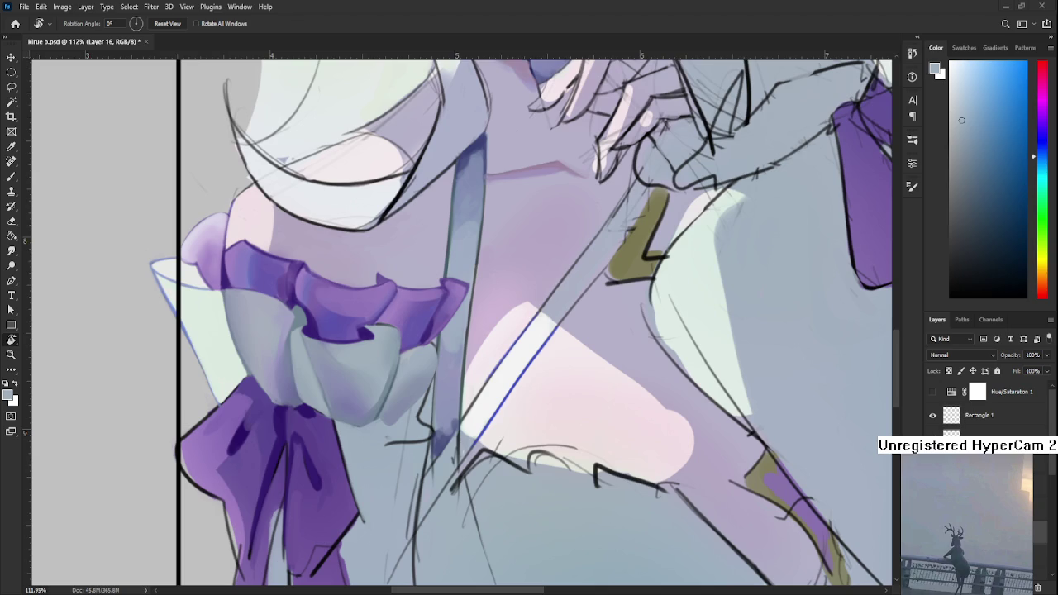
scroll(291, 410, down, 1)
scroll(291, 410, down, 1)
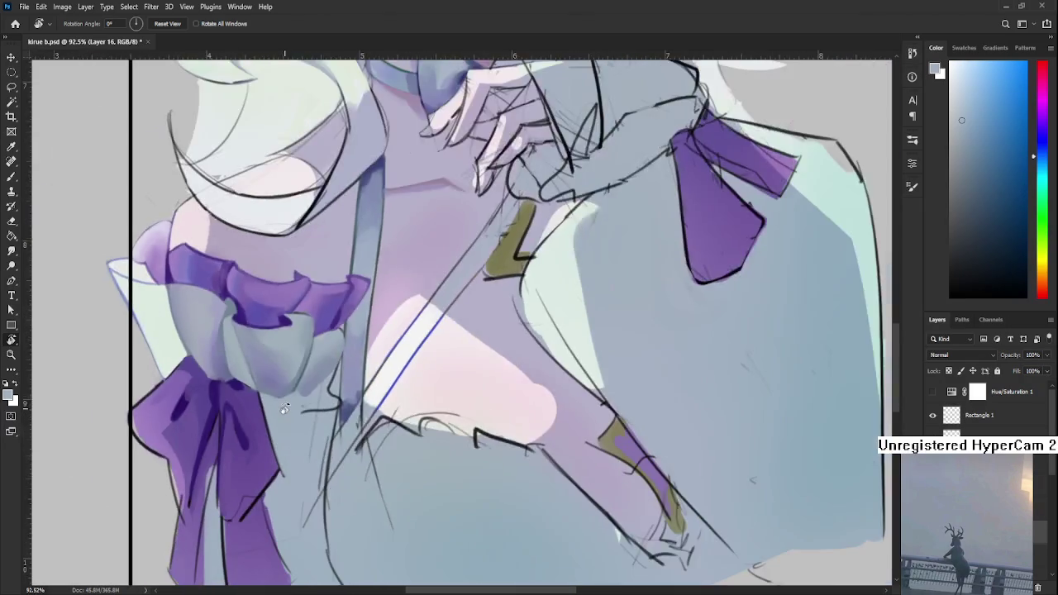
Step: Sample the blue-grey shading and lasso the area below the bow, then deselect
scroll(291, 405, down, 1)
key(b)
alt+click(338, 405)
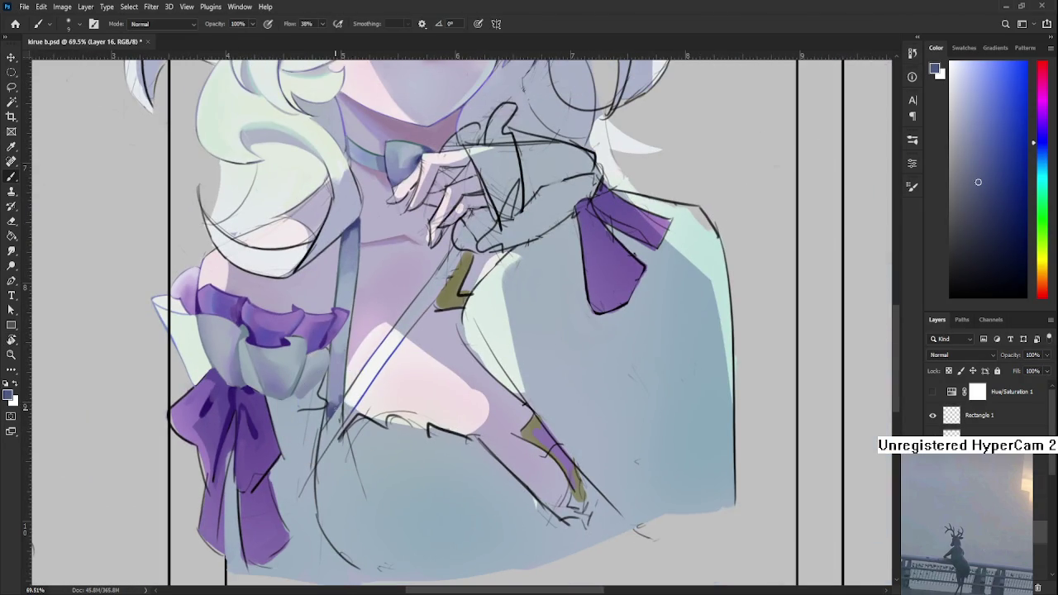
key(l)
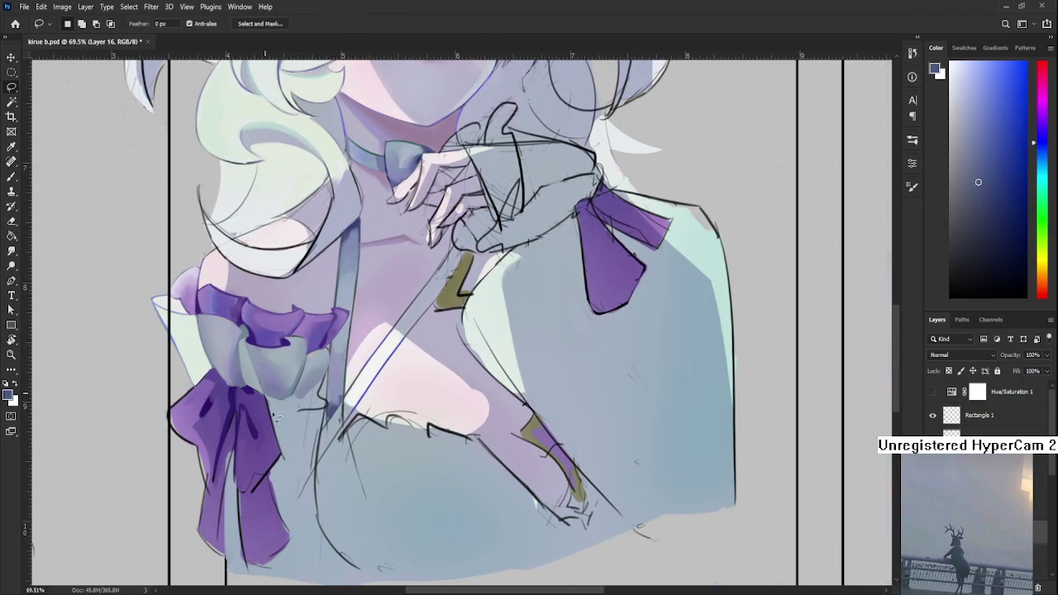
drag(293, 401, 298, 438)
drag(301, 405, 285, 411)
key(b)
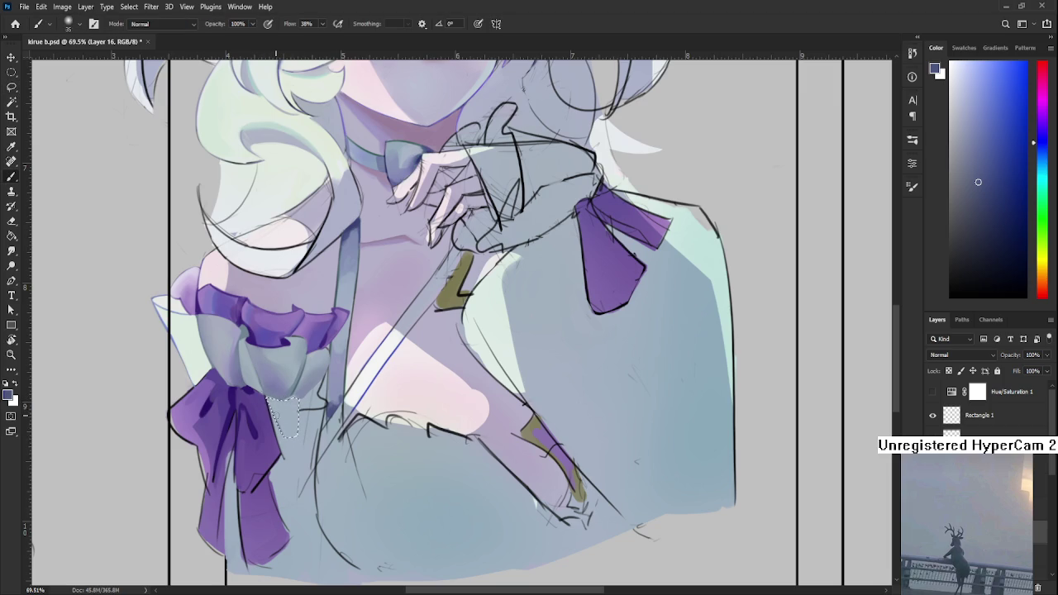
key(ctrl+d)
Step: Erase a small patch of grey-blue shading and mark a nearby patch below the cuff
alt+click(283, 405)
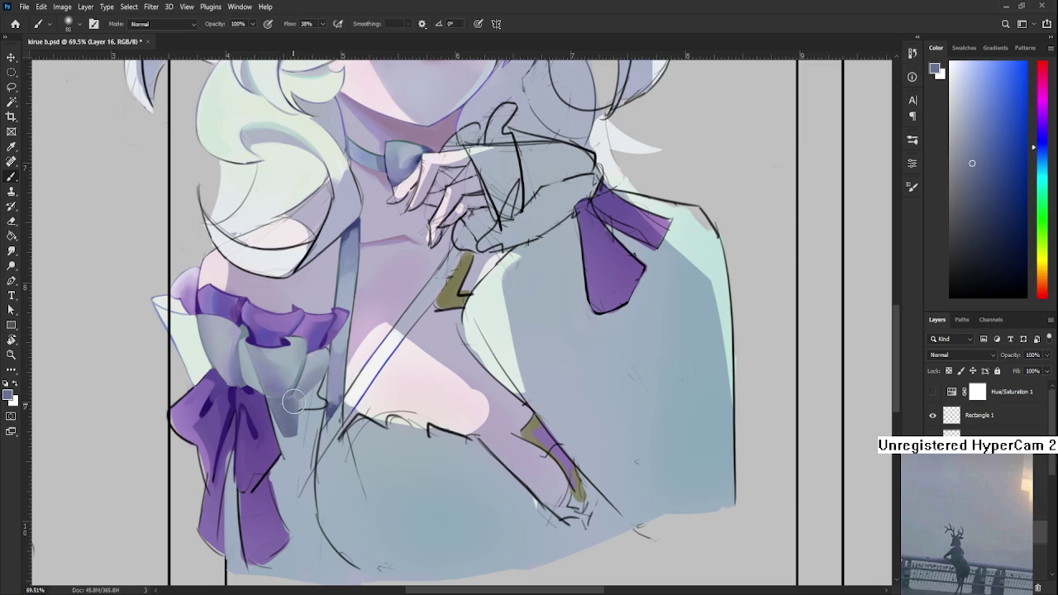
key(e)
drag(289, 428, 279, 443)
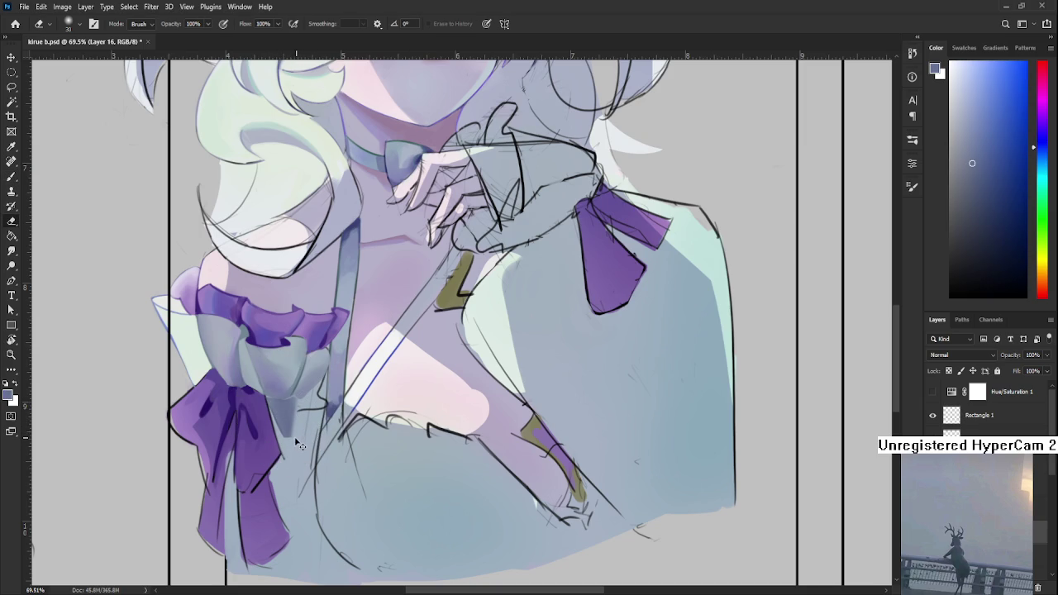
drag(267, 398, 298, 404)
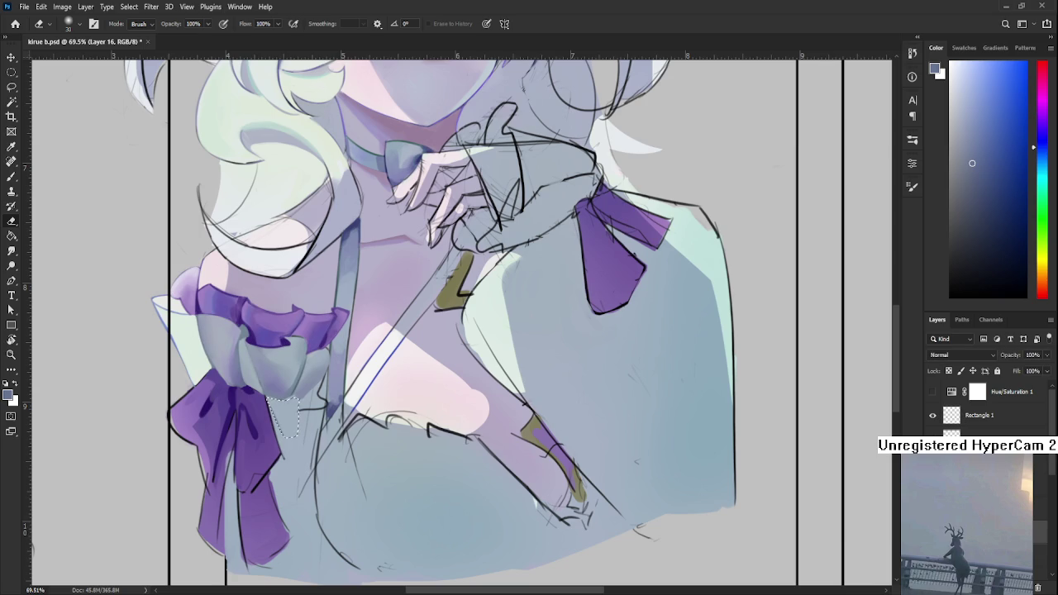
key(l)
scroll(260, 388, up, 3)
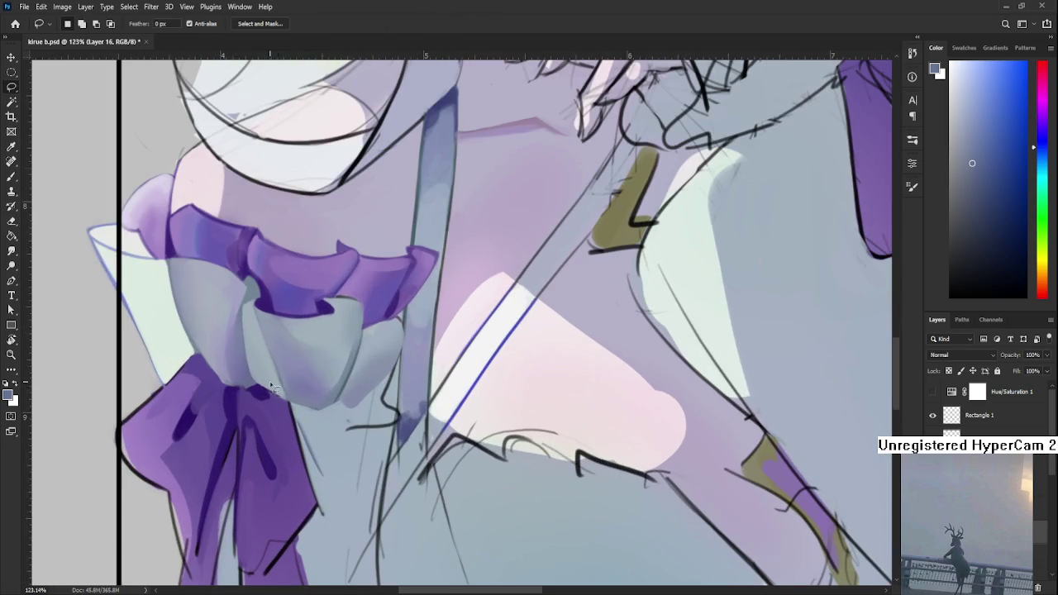
Step: Extend the lasso below the purple cuff, deselect, and recentre on the sleeve with the Brush
scroll(259, 388, right, 2)
drag(304, 417, 314, 450)
key(ctrl+d)
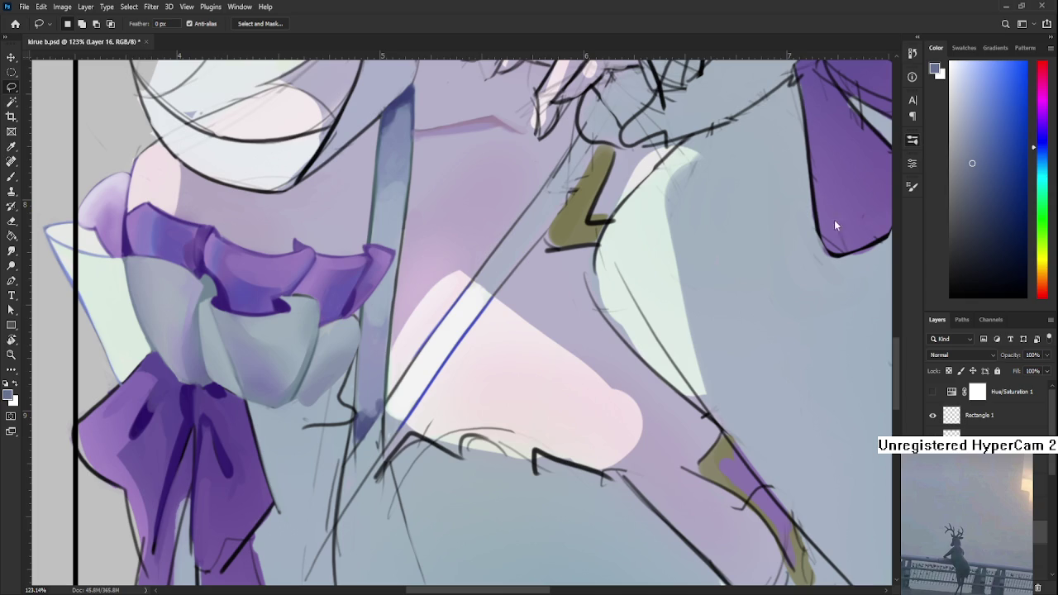
key(b)
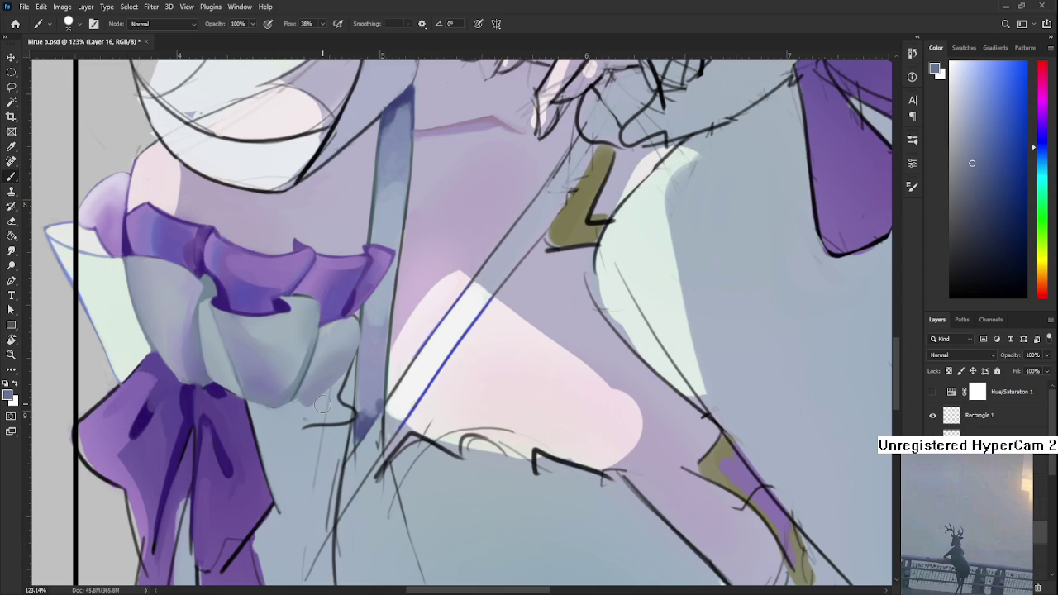
mouse_move(264, 427)
mouse_down()
mouse_move(359, 402)
mouse_move(319, 409)
mouse_up()
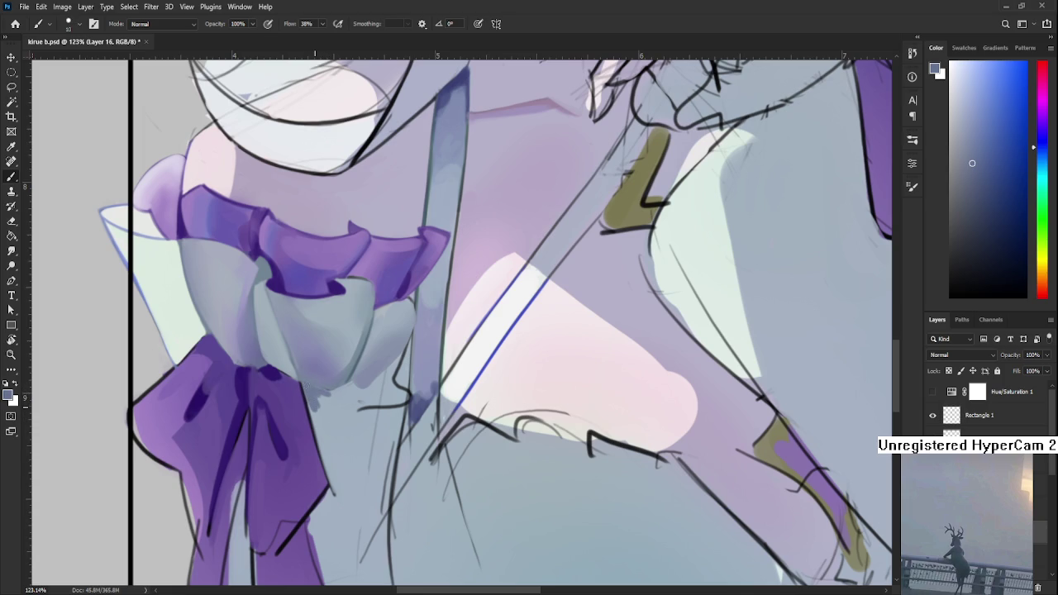
scroll(366, 389, down, 5)
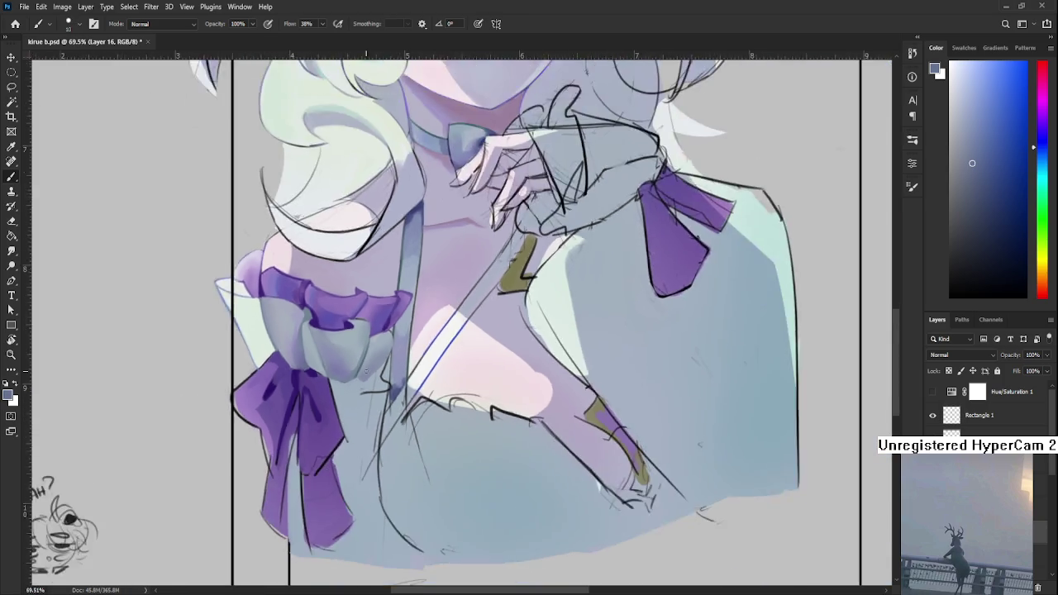
Step: Pick a darker blue-grey and dab short shading strokes beside the bow knot
scroll(364, 374, up, 3)
drag(365, 374, 347, 381)
alt+click(347, 405)
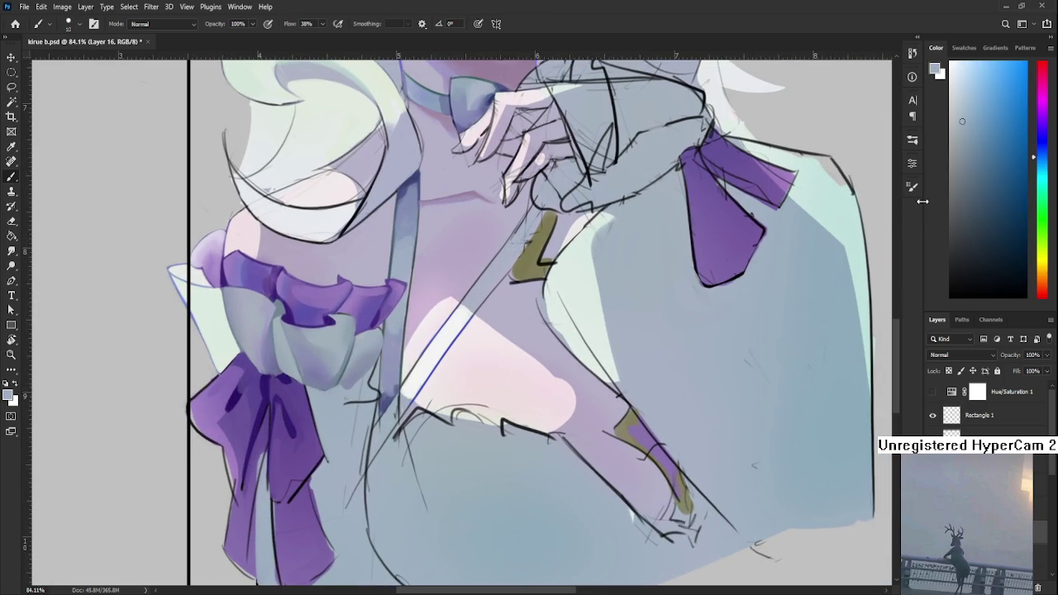
click(974, 150)
mouse_move(319, 401)
mouse_down()
mouse_move(313, 390)
mouse_move(334, 406)
mouse_move(318, 405)
mouse_move(314, 389)
mouse_up()
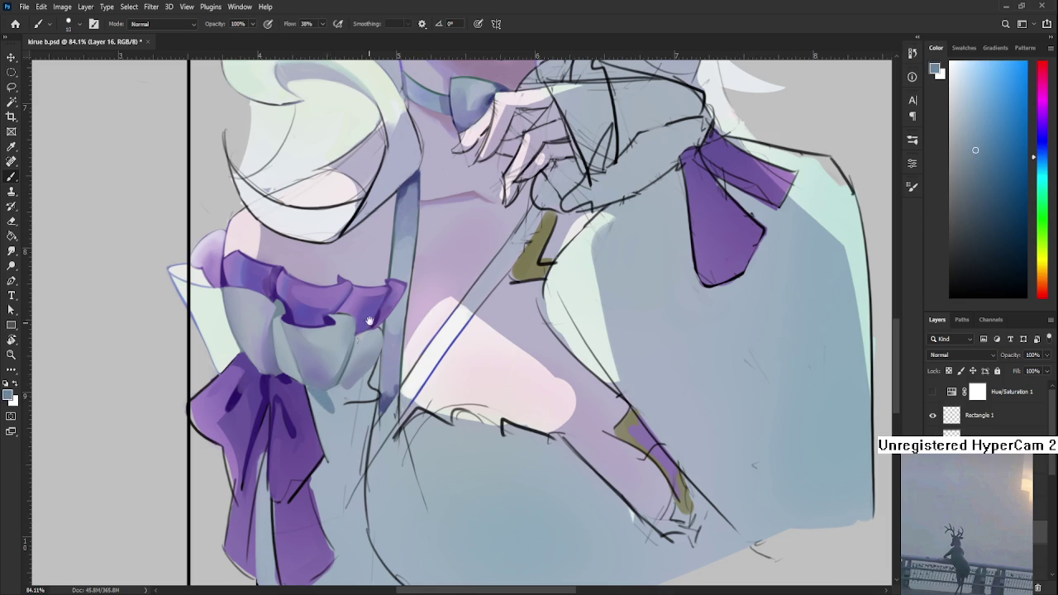
drag(353, 341, 316, 490)
alt+click(377, 312)
scroll(322, 446, down, 2)
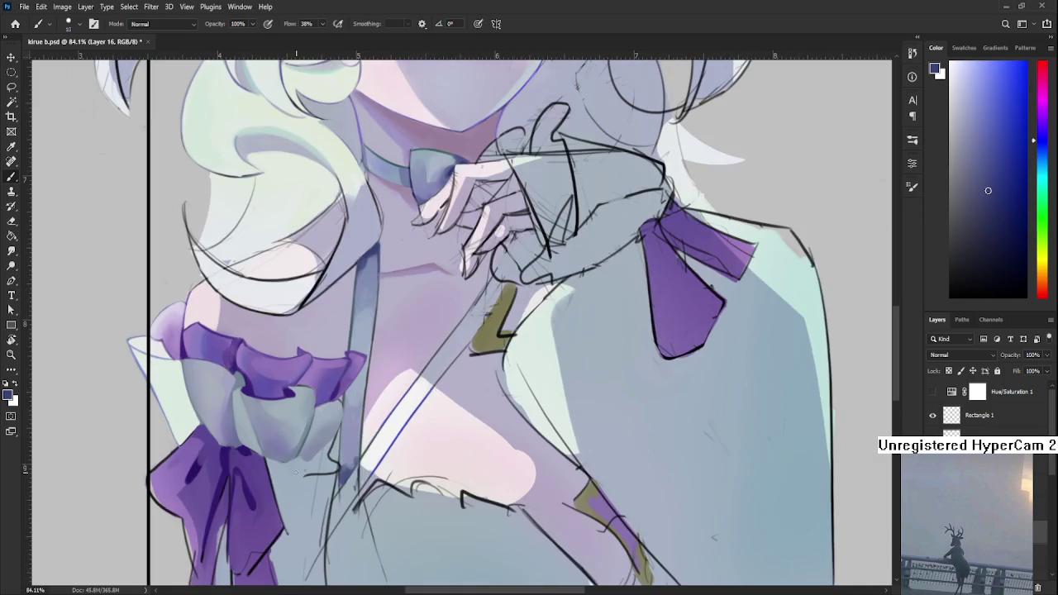
mouse_move(287, 484)
mouse_down()
mouse_move(288, 464)
mouse_move(271, 459)
mouse_move(285, 469)
mouse_up()
Step: Zoom in and centre on the sleeve bow, sampling a light grey-blue from it
scroll(288, 472, down, 3)
scroll(287, 472, down, 2)
scroll(287, 471, down, 1)
scroll(407, 411, up, 4)
scroll(407, 411, up, 3)
drag(372, 426, 328, 423)
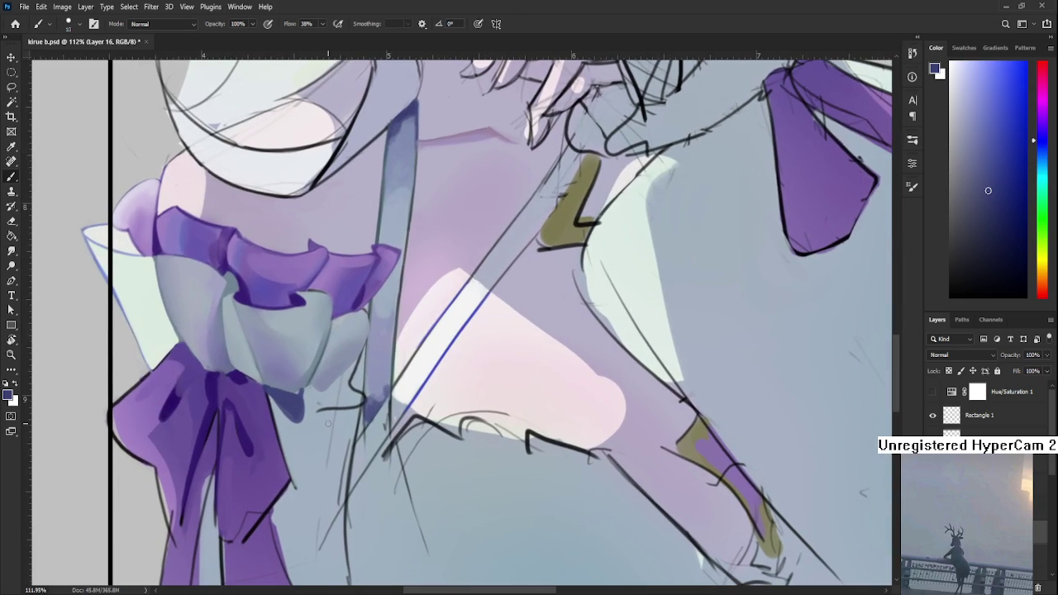
drag(421, 420, 438, 459)
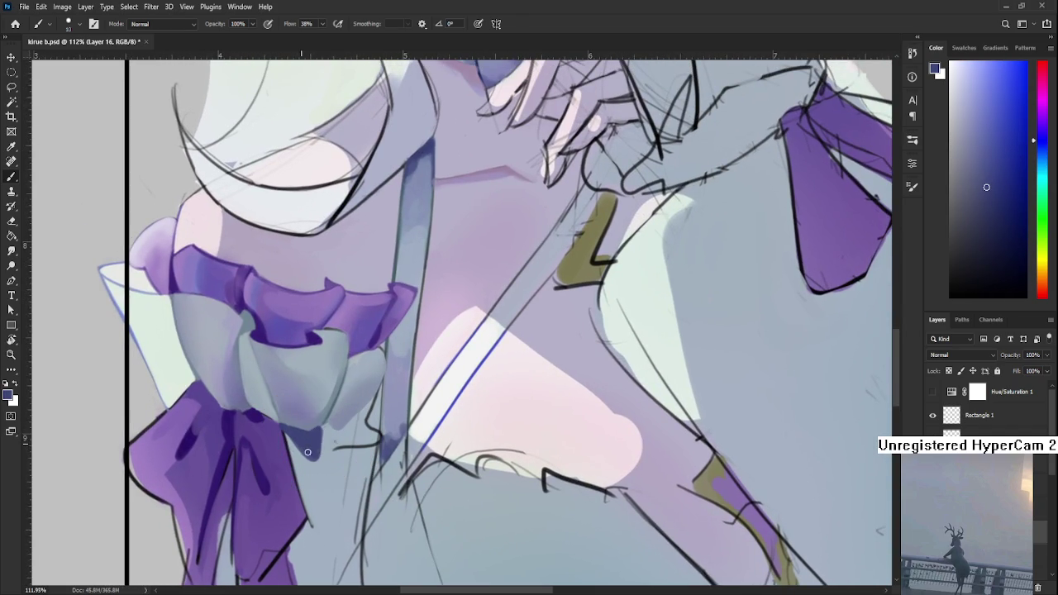
alt+click(323, 446)
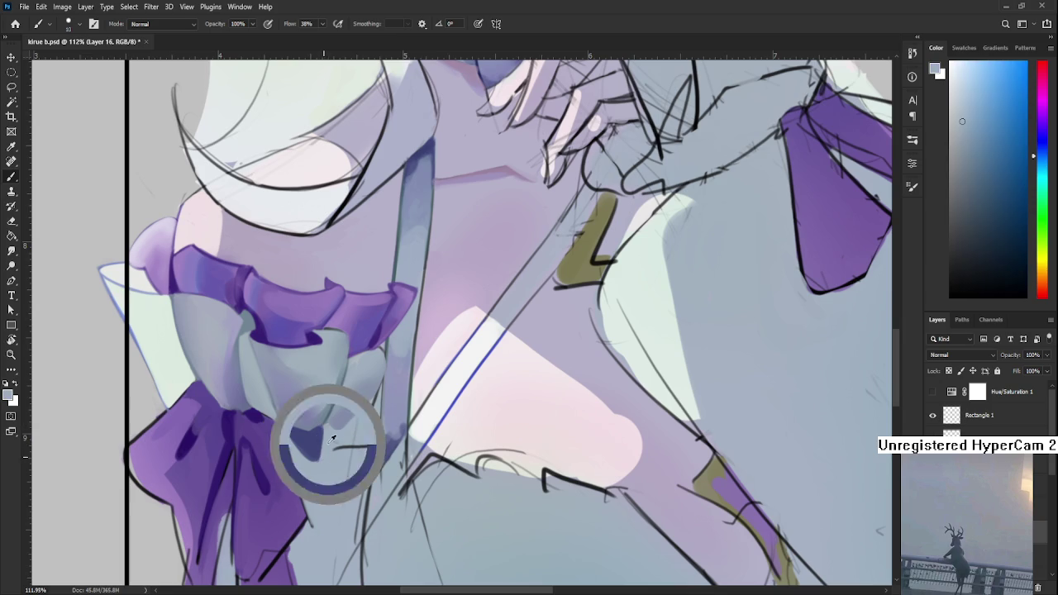
Step: Sample dark blues from the fold and lighter grey-blues from the ruffle beside the knot
alt+click(330, 440)
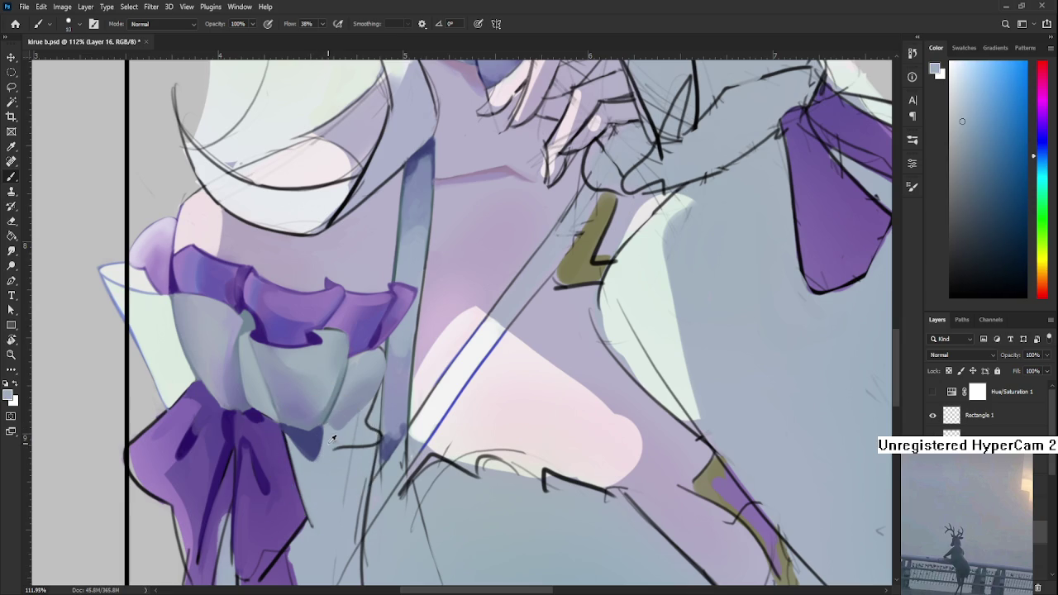
alt+click(333, 438)
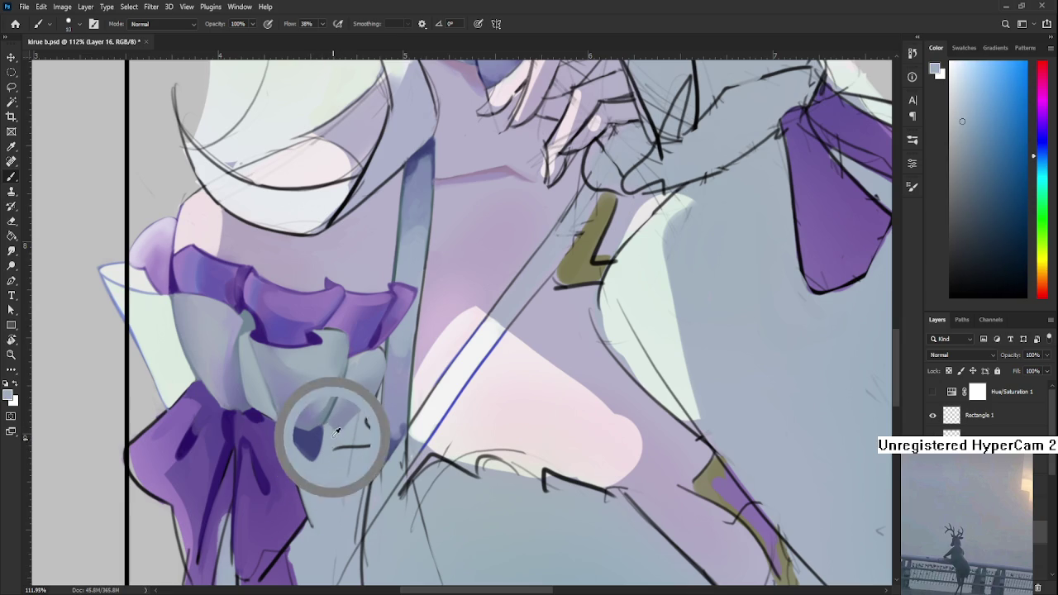
alt+click(317, 434)
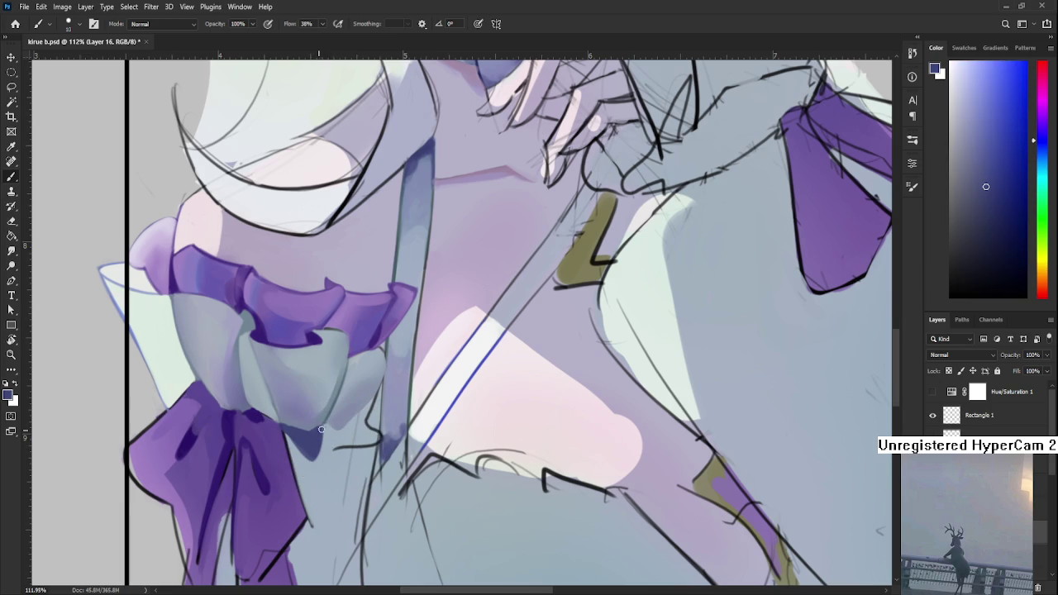
alt+click(330, 425)
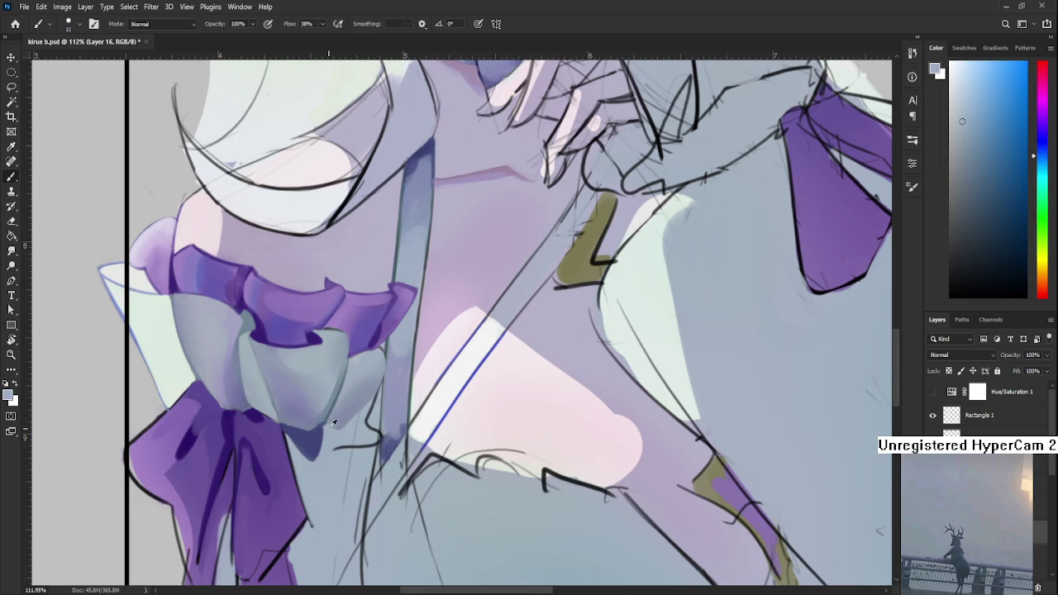
alt+click(318, 423)
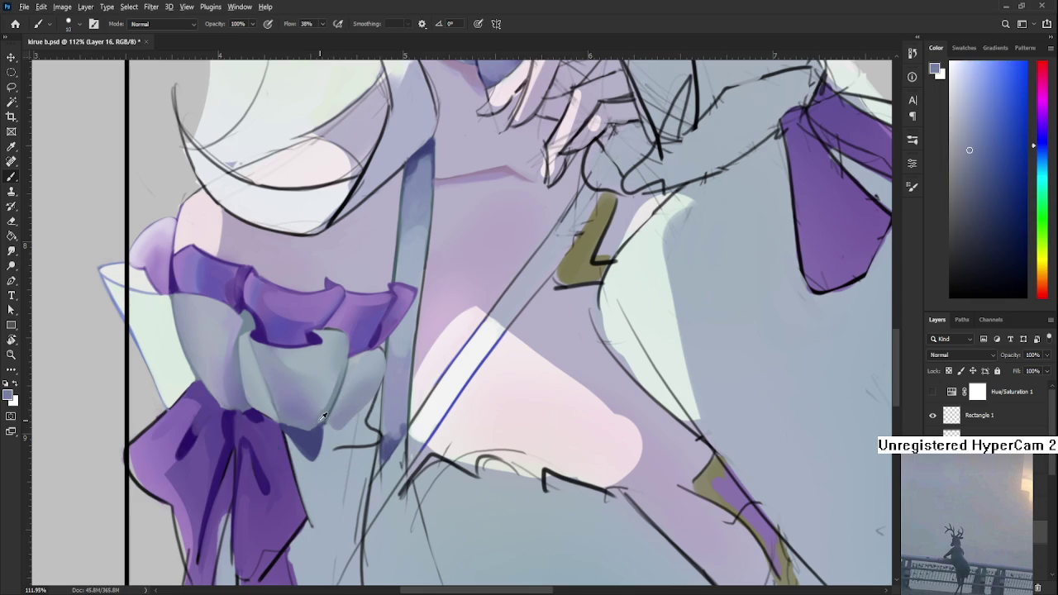
alt+click(315, 423)
alt+click(315, 425)
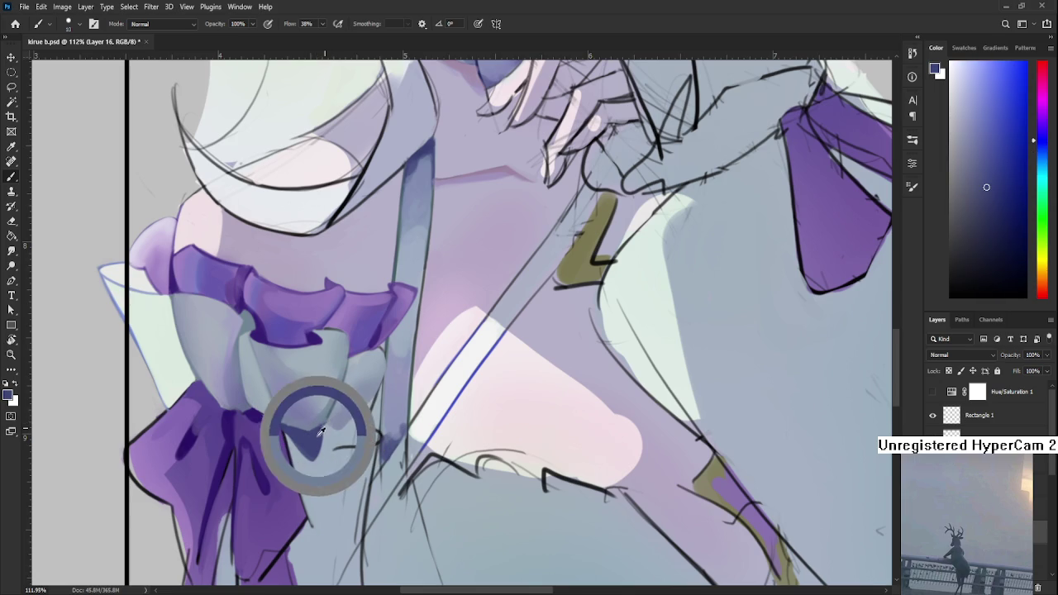
alt+click(319, 425)
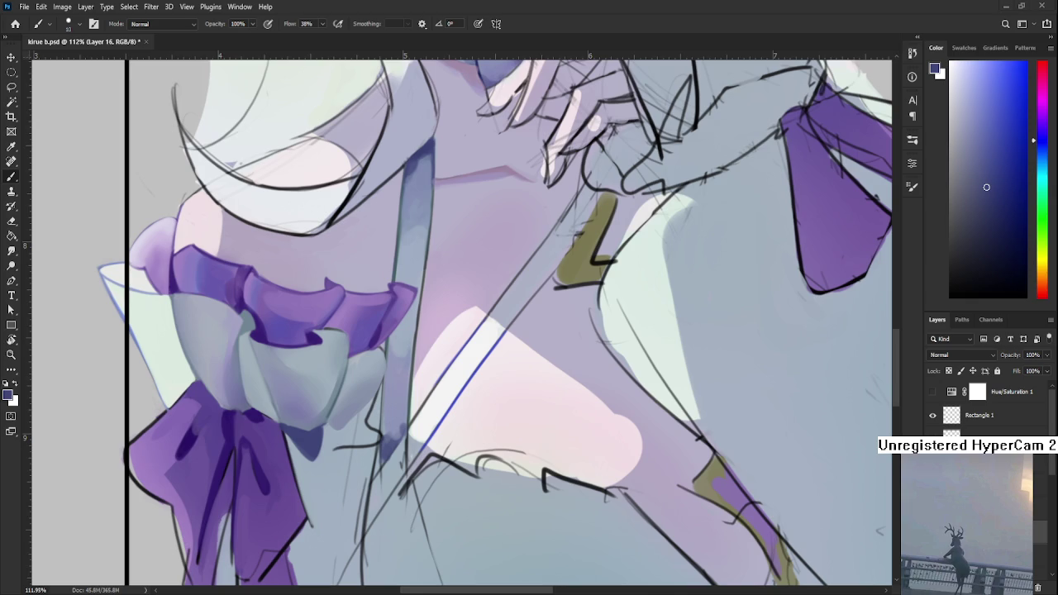
drag(482, 403, 505, 388)
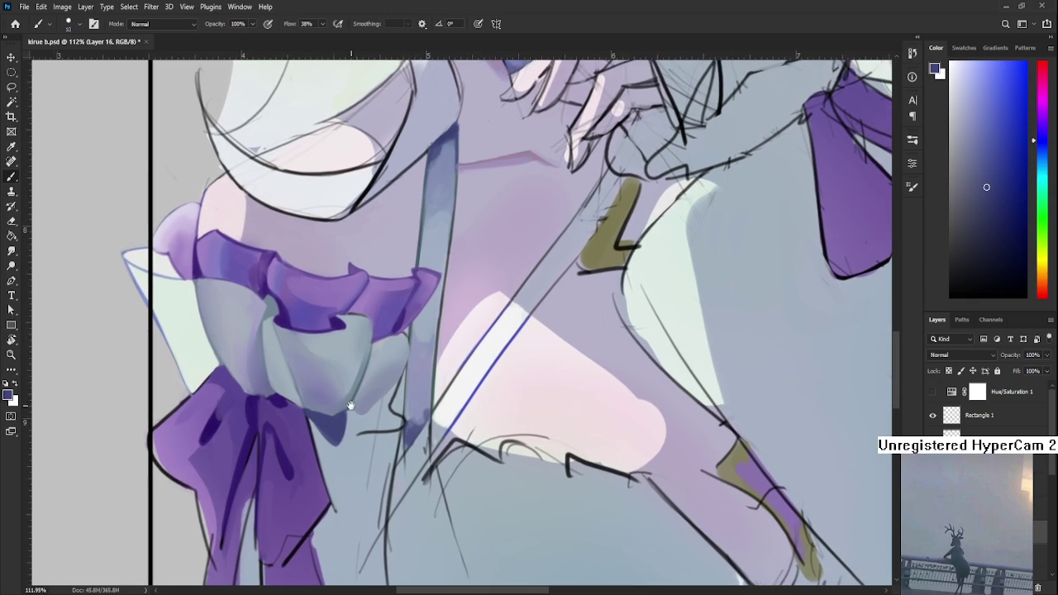
Step: Sample dark blue and light blue-grey around the ruffle edge for the rim line
alt+click(341, 422)
alt+click(345, 413)
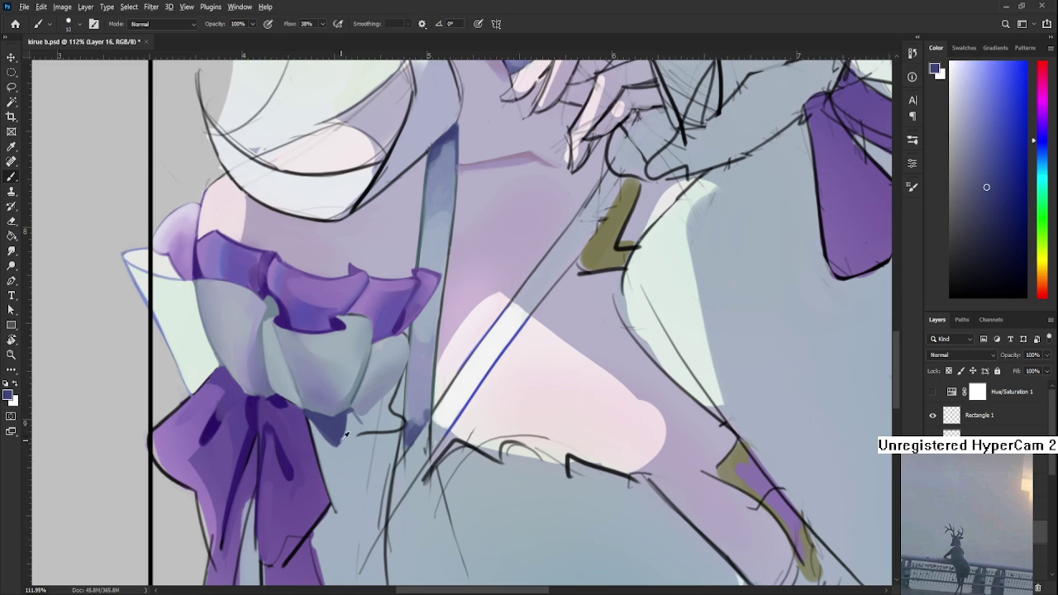
alt+click(339, 419)
alt+click(362, 417)
alt+click(369, 425)
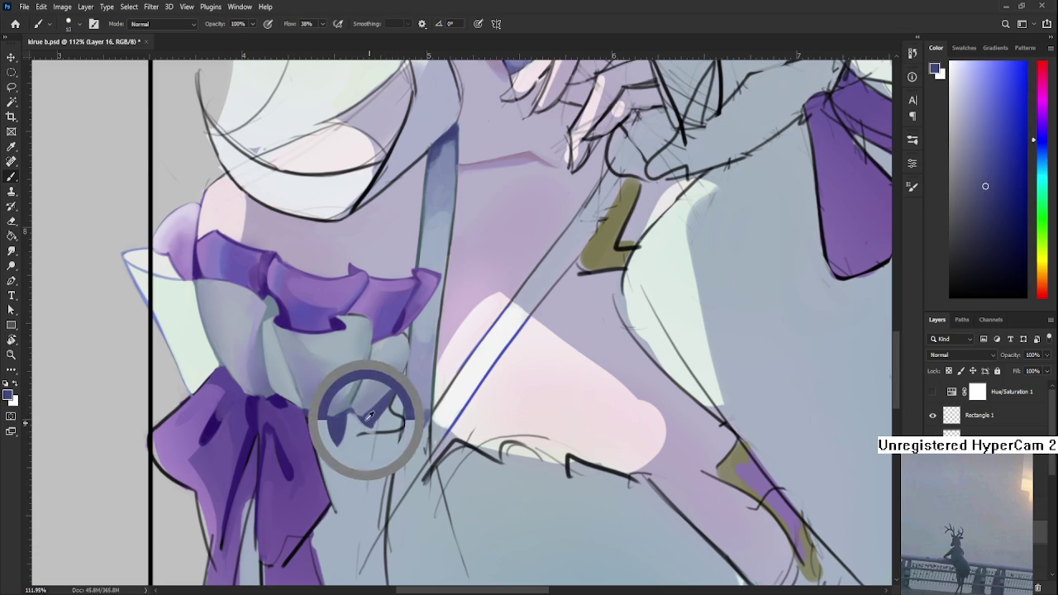
alt+click(354, 427)
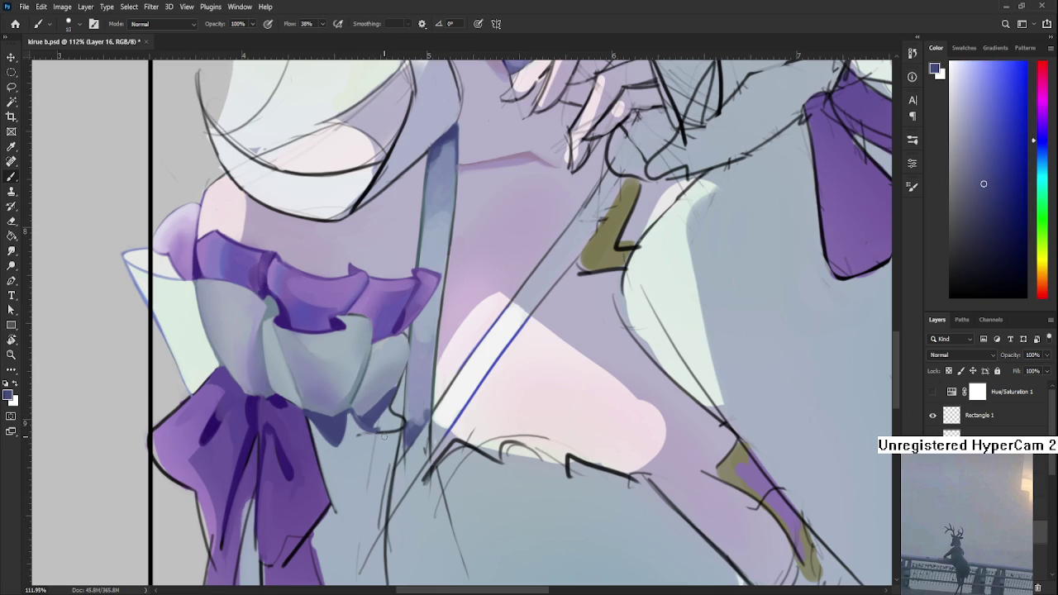
alt+click(371, 415)
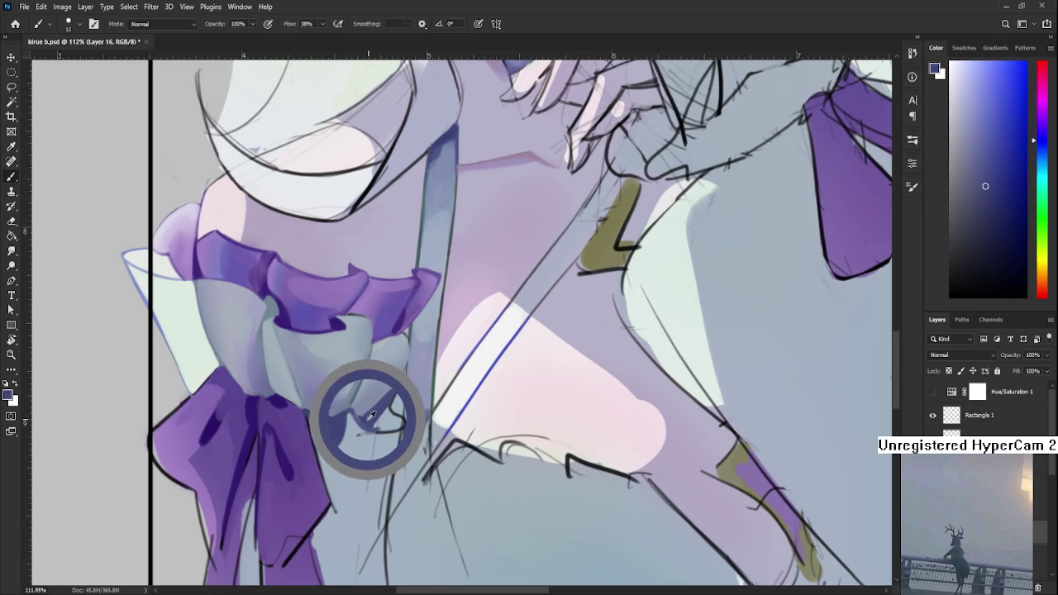
alt+click(361, 417)
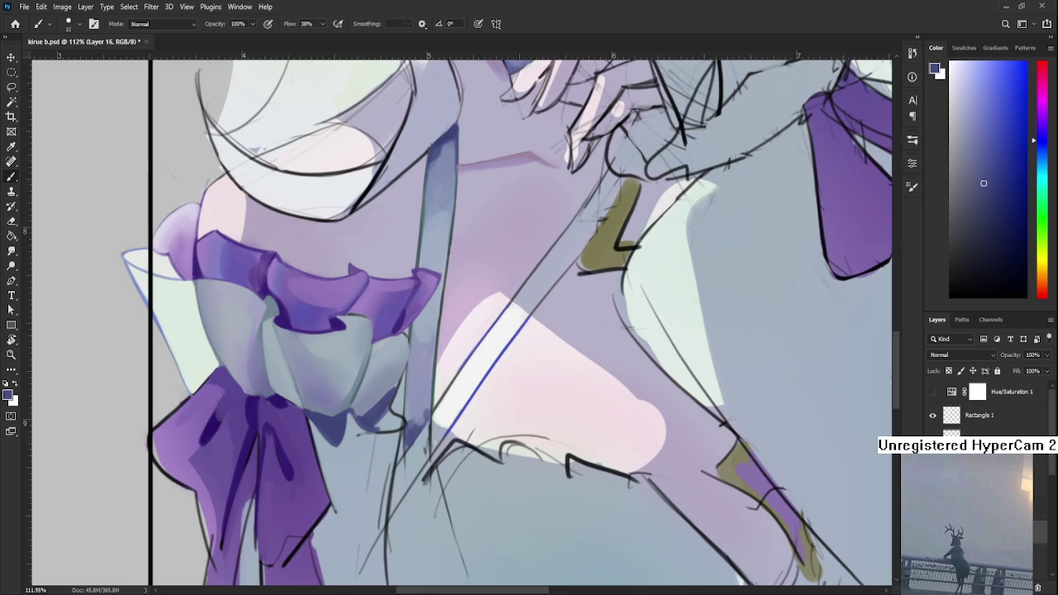
Step: Pick fold blues and a lighter tone, then paint light grey strokes along the ruffle
alt+click(384, 407)
alt+click(365, 410)
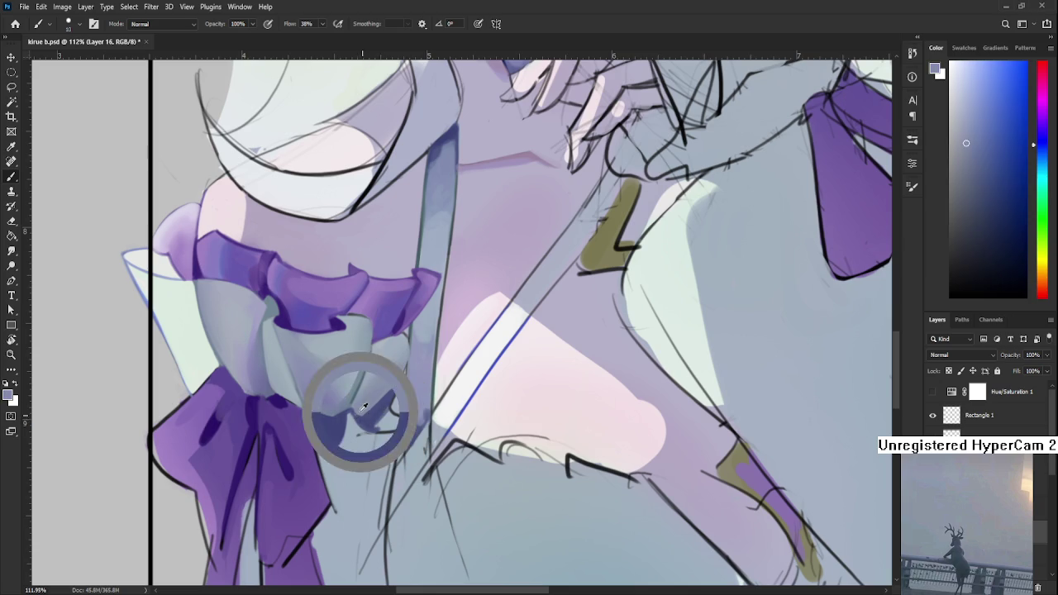
alt+click(360, 406)
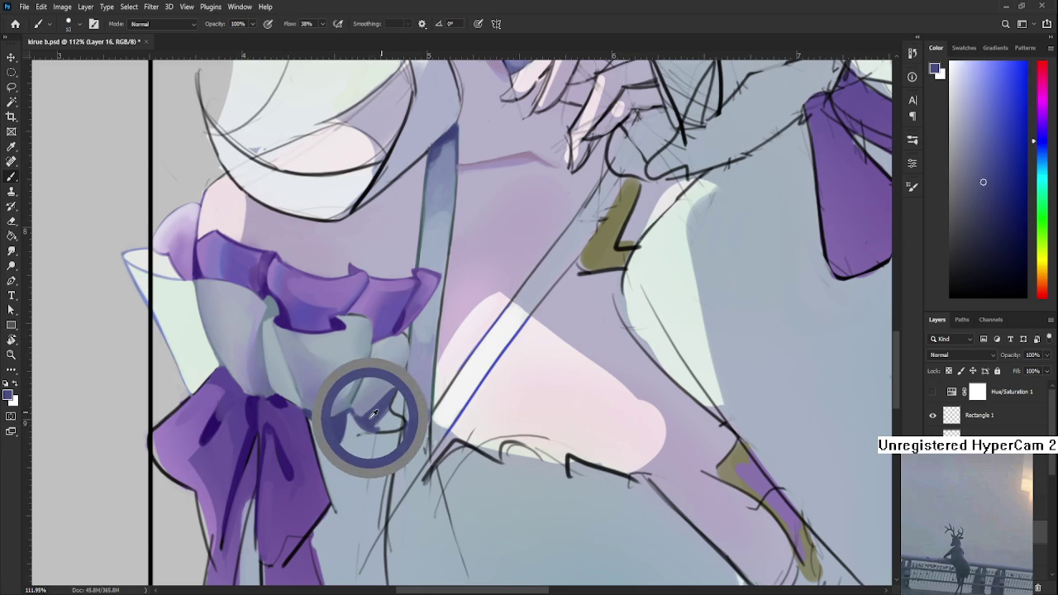
alt+click(376, 412)
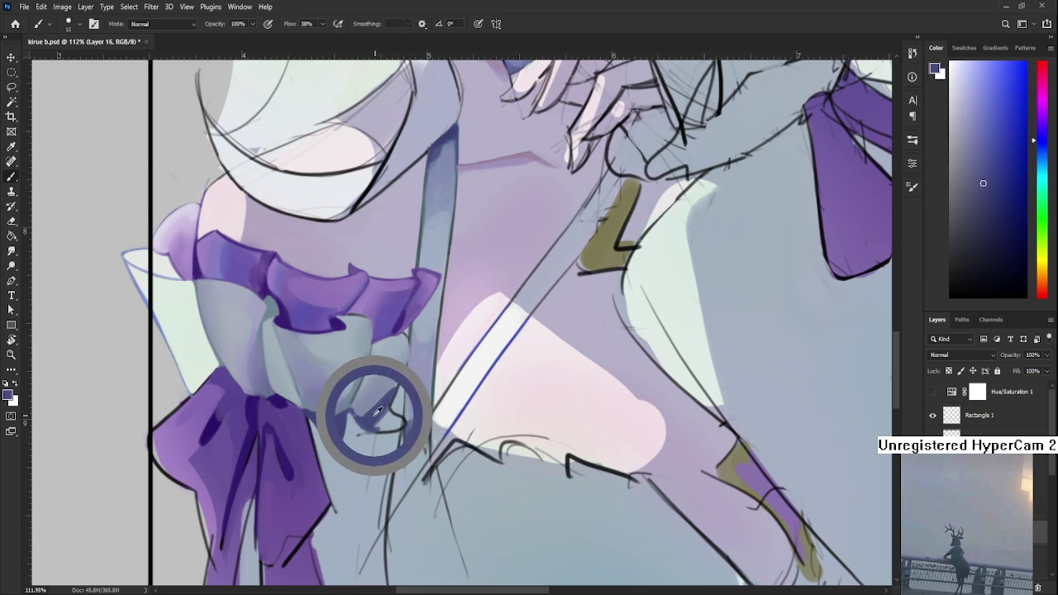
alt+click(377, 410)
alt+click(384, 404)
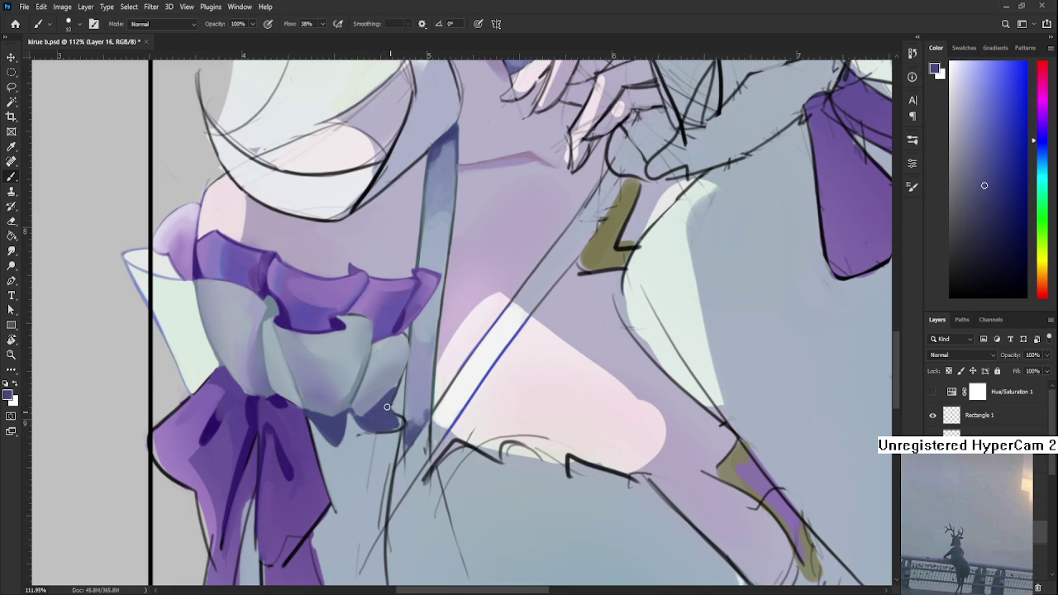
alt+click(397, 400)
alt+click(404, 358)
drag(403, 362, 393, 385)
scroll(395, 399, down, 2)
Step: Recentre on the torso and sample darker blue and light grey-blue near the ruffle
scroll(395, 399, down, 3)
scroll(392, 388, down, 1)
scroll(390, 374, up, 2)
scroll(390, 373, up, 1)
scroll(380, 396, up, 2)
drag(491, 464, 456, 431)
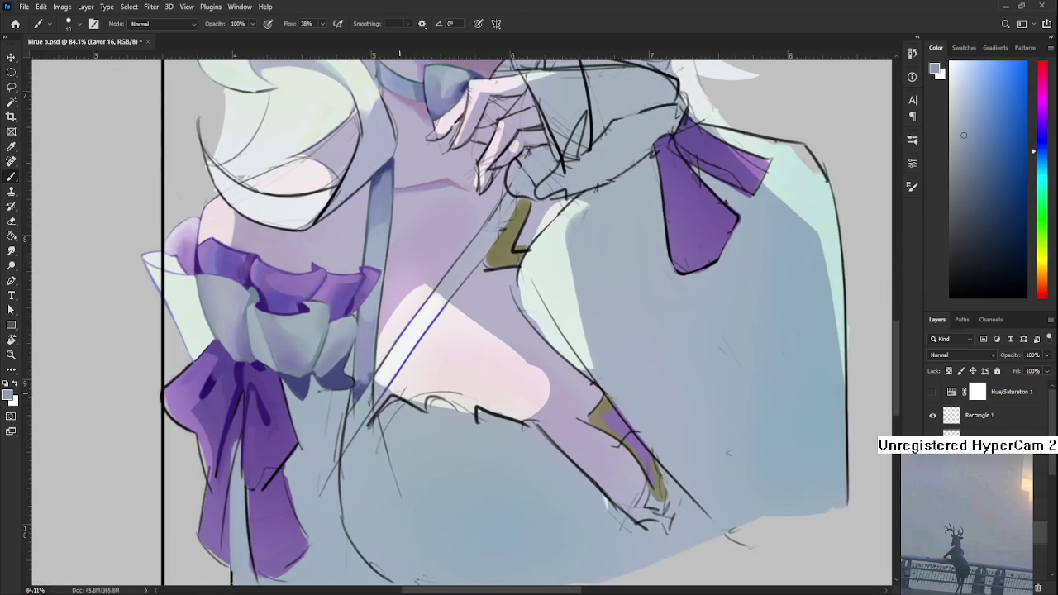
alt+click(343, 371)
alt+click(328, 393)
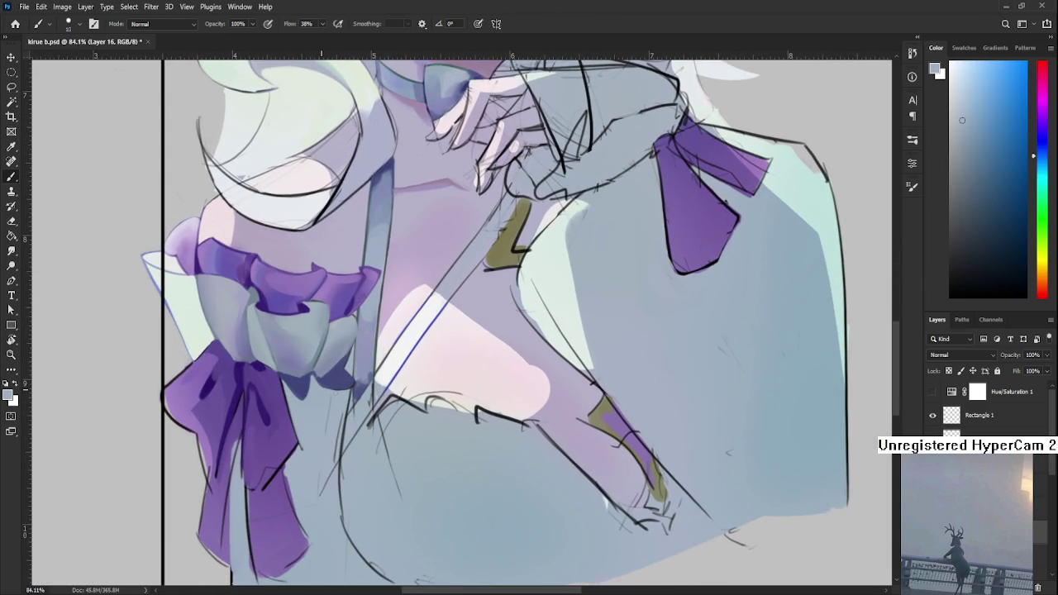
Step: Frame the whole figure and sample the dark blue-purple from the artwork
scroll(359, 425, down, 3)
scroll(359, 424, down, 3)
scroll(359, 424, up, 3)
scroll(359, 424, up, 2)
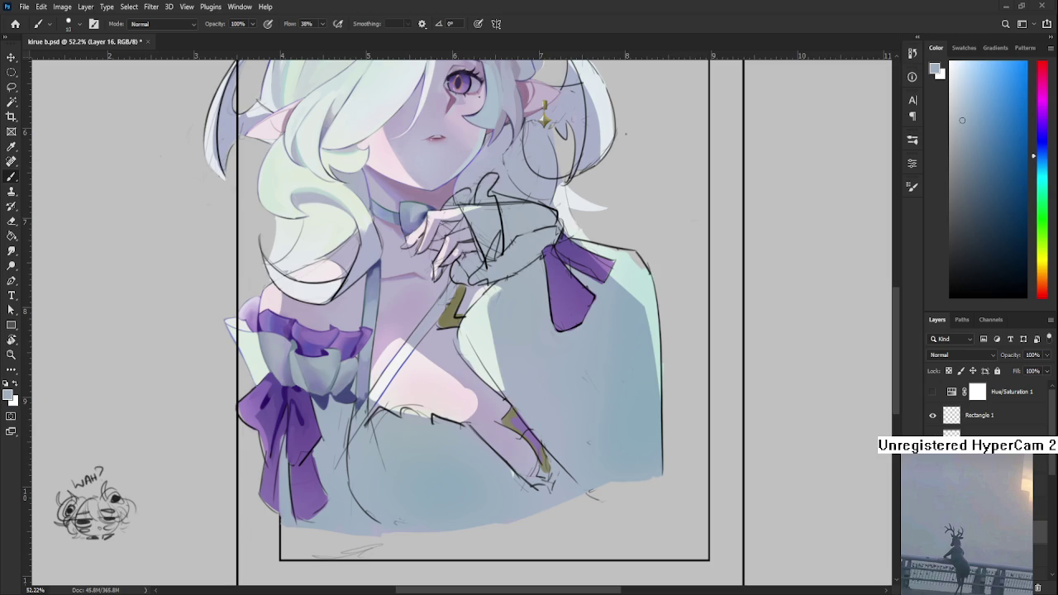
mouse_move(349, 406)
mouse_down()
mouse_move(368, 438)
mouse_move(346, 407)
mouse_move(324, 454)
mouse_up()
alt+click(343, 432)
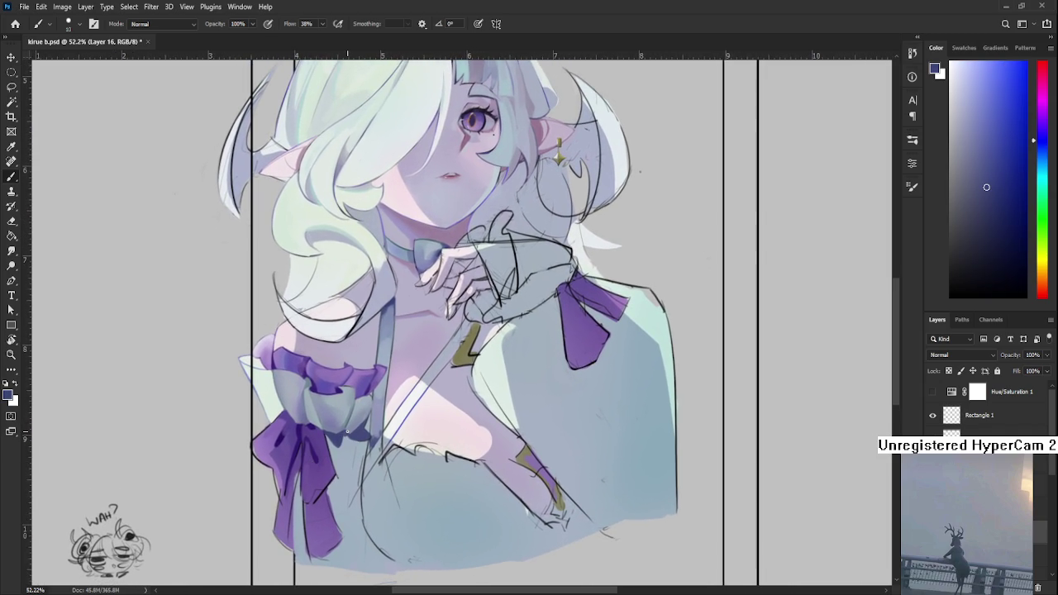
scroll(347, 432, down, 3)
Step: Sample light blue-grey from the sleeve and brush a thin strip beside the bow's right edge
scroll(371, 417, down, 3)
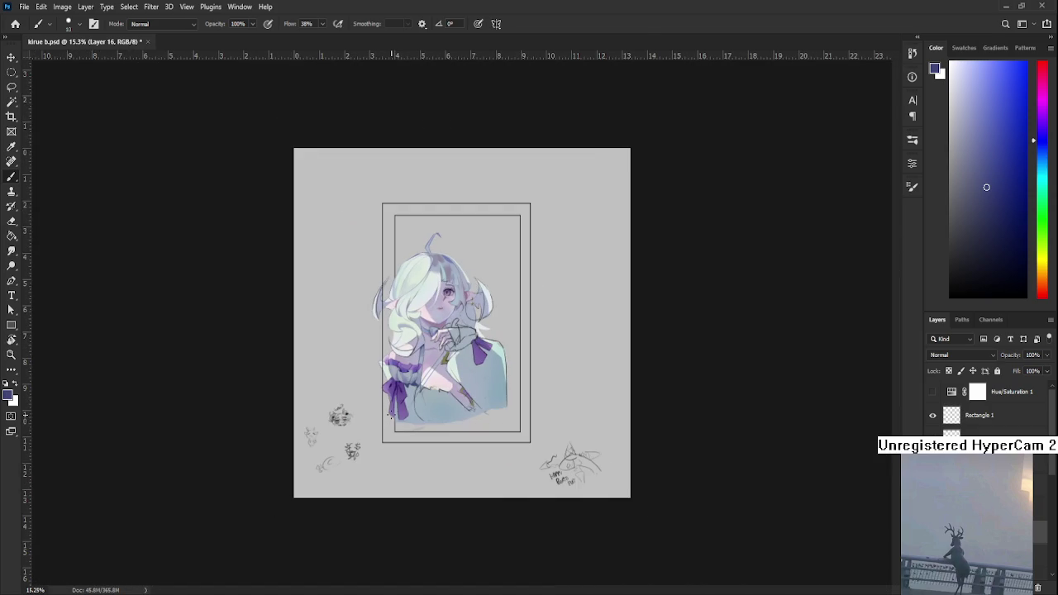
scroll(401, 402, up, 3)
drag(420, 462, 285, 535)
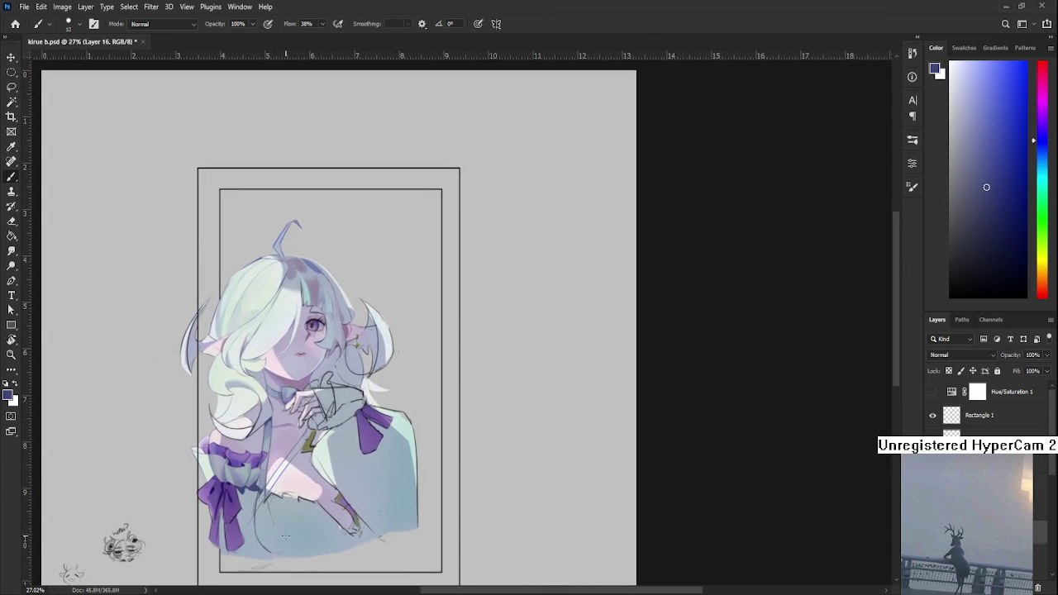
scroll(256, 530, up, 3)
scroll(255, 531, up, 2)
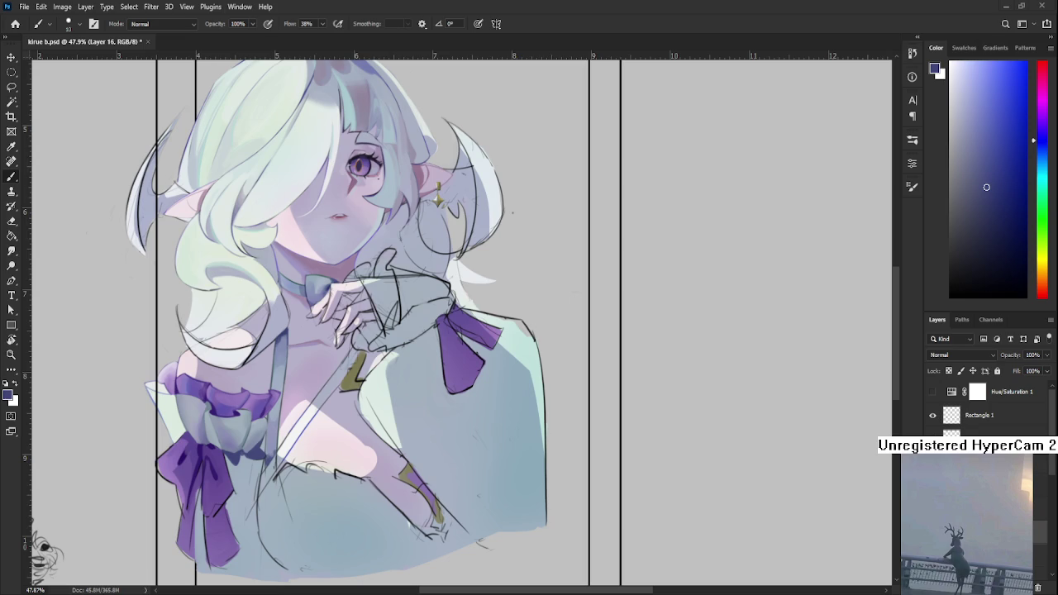
scroll(331, 494, up, 2)
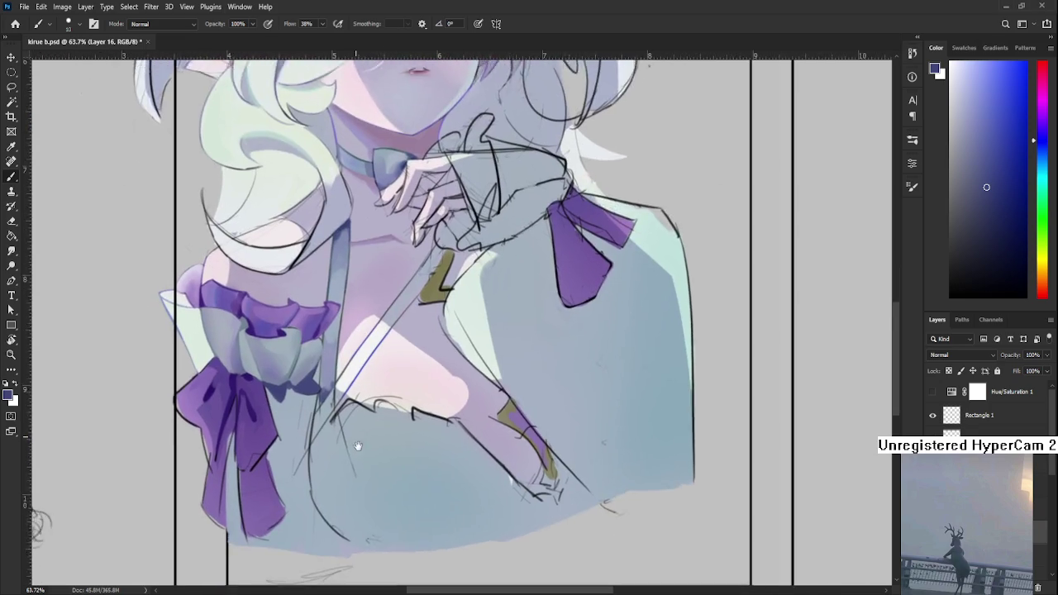
scroll(330, 493, down, 1)
alt+click(291, 398)
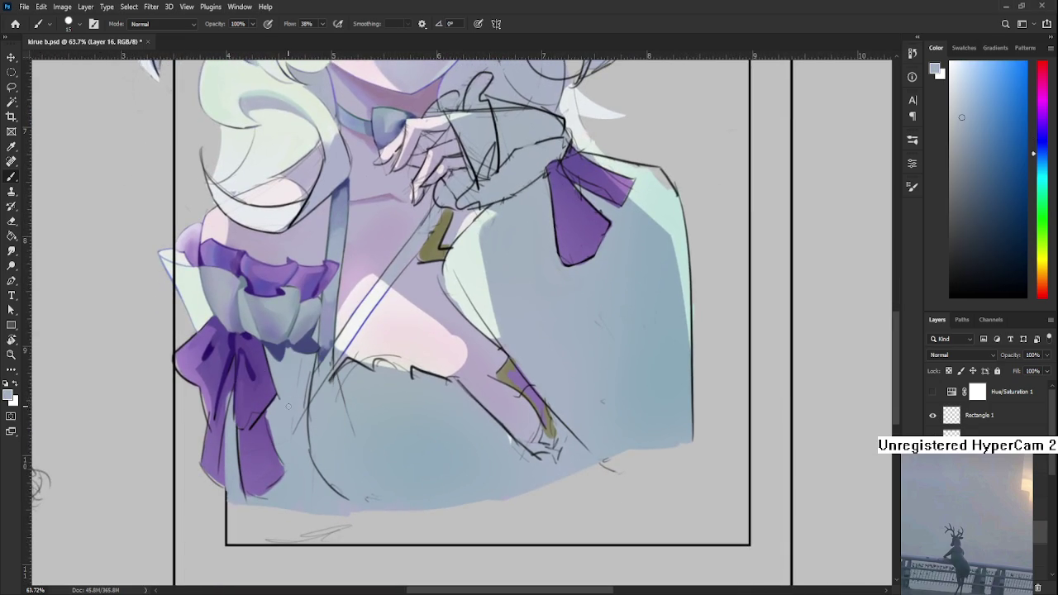
drag(301, 373, 294, 431)
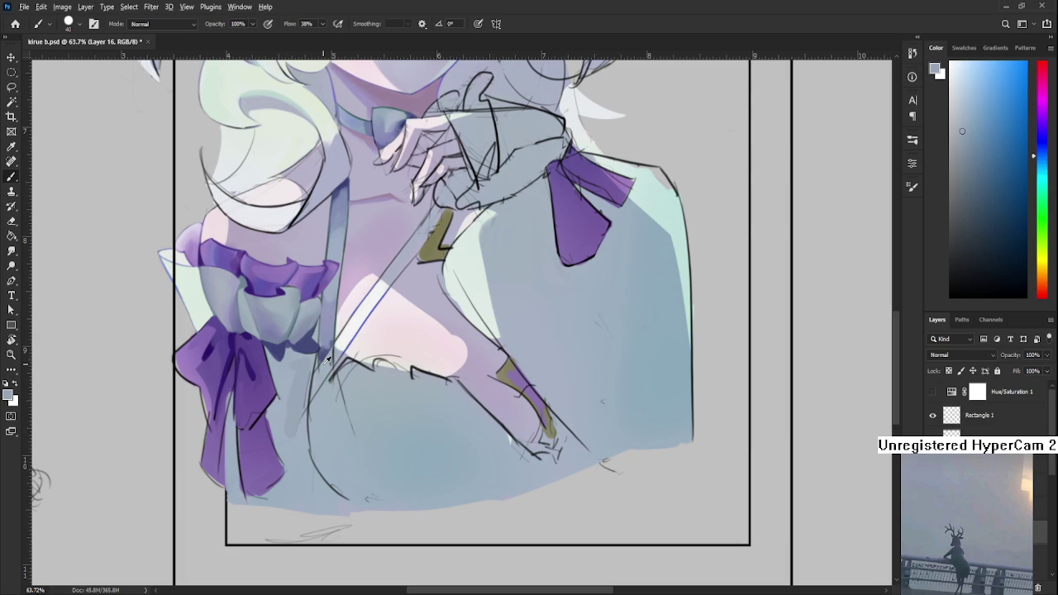
Step: Shrink the brush to size 20 and sample dark blue and several purples from the bow
alt+click(317, 341)
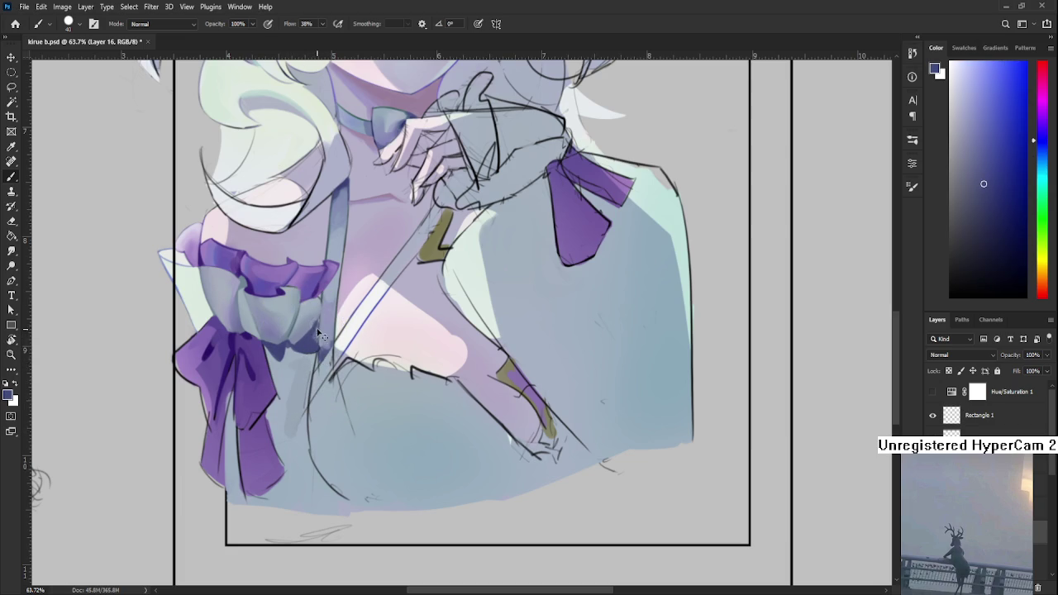
key(bracketleft)
key(bracketleft)
alt+click(320, 320)
mouse_move(307, 345)
mouse_down()
mouse_move(259, 355)
mouse_move(340, 385)
mouse_move(296, 400)
mouse_up()
alt+click(305, 398)
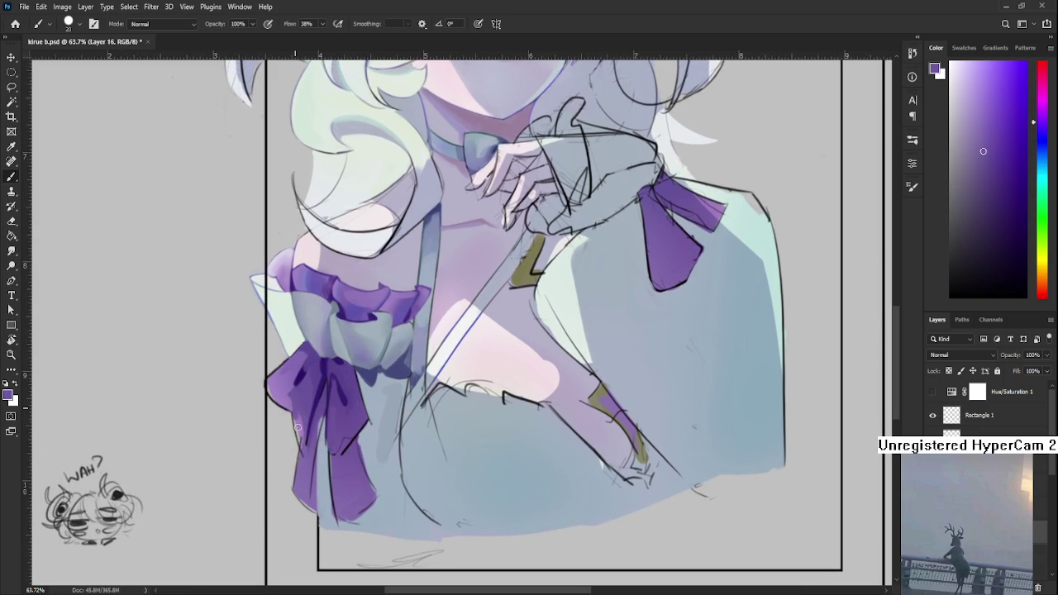
alt+click(291, 395)
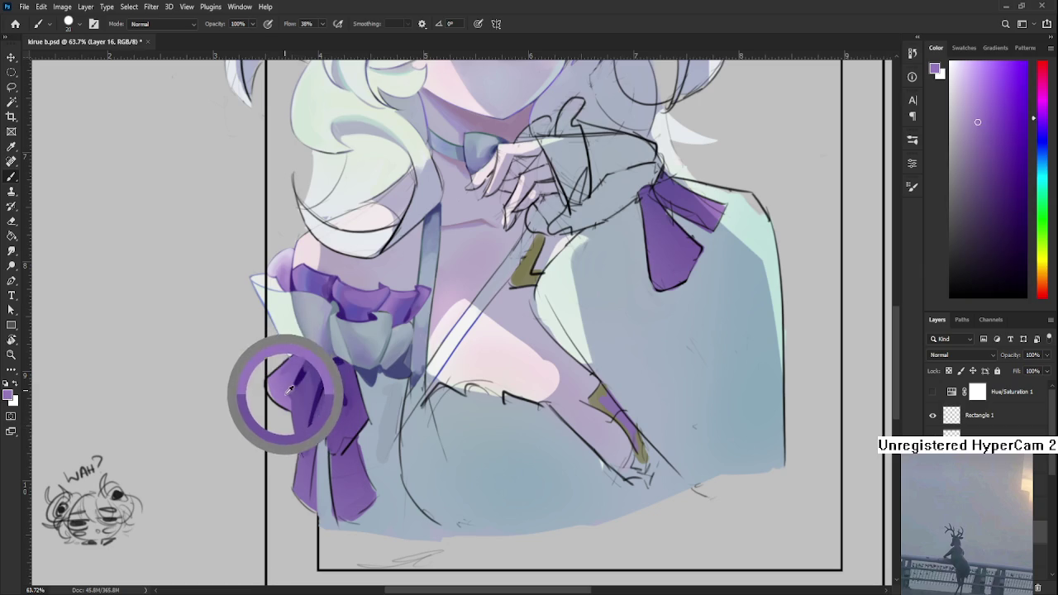
alt+click(296, 397)
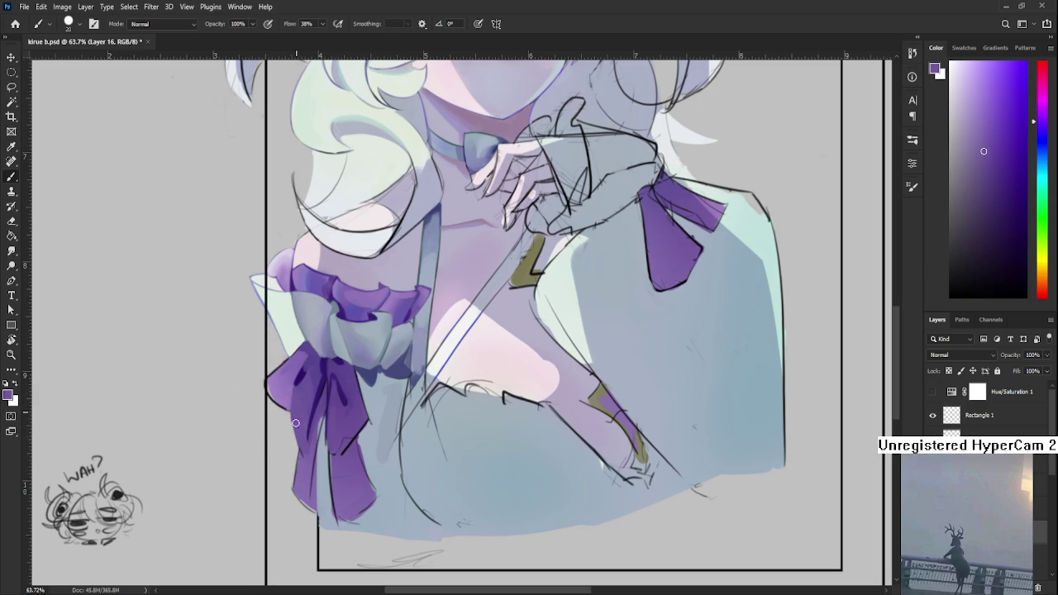
key(e)
scroll(309, 421, down, 3)
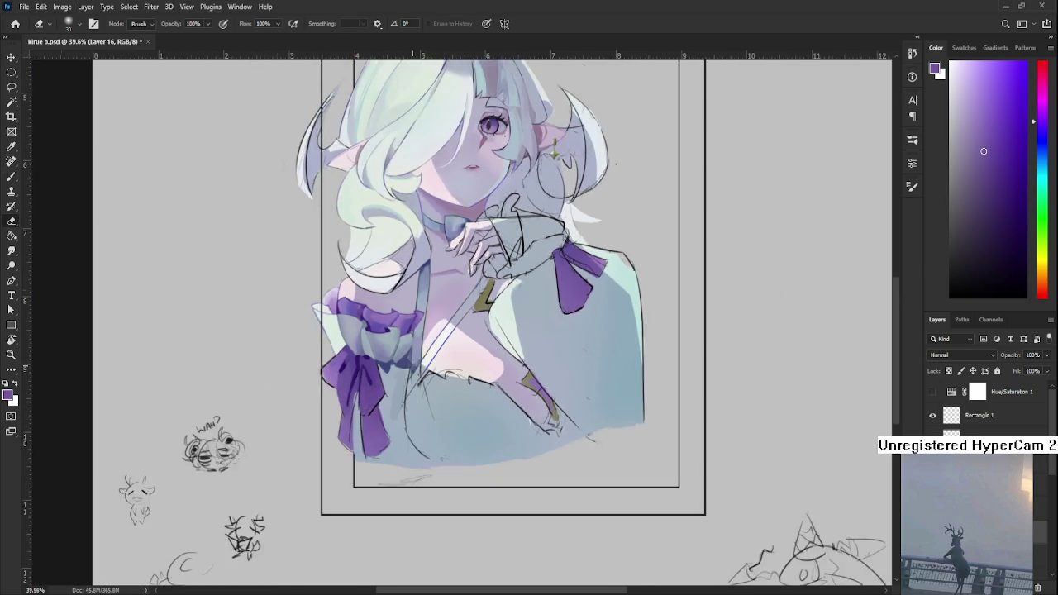
scroll(358, 382, up, 2)
key(b)
alt+click(335, 392)
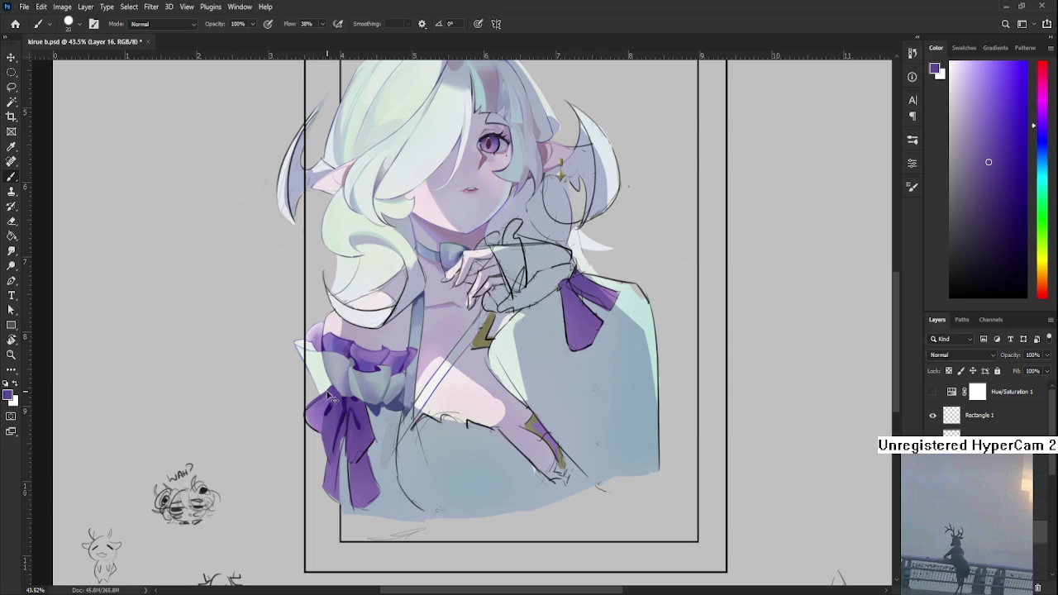
alt+click(314, 411)
alt+click(313, 416)
alt+click(336, 402)
scroll(343, 399, down, 1)
alt+click(350, 386)
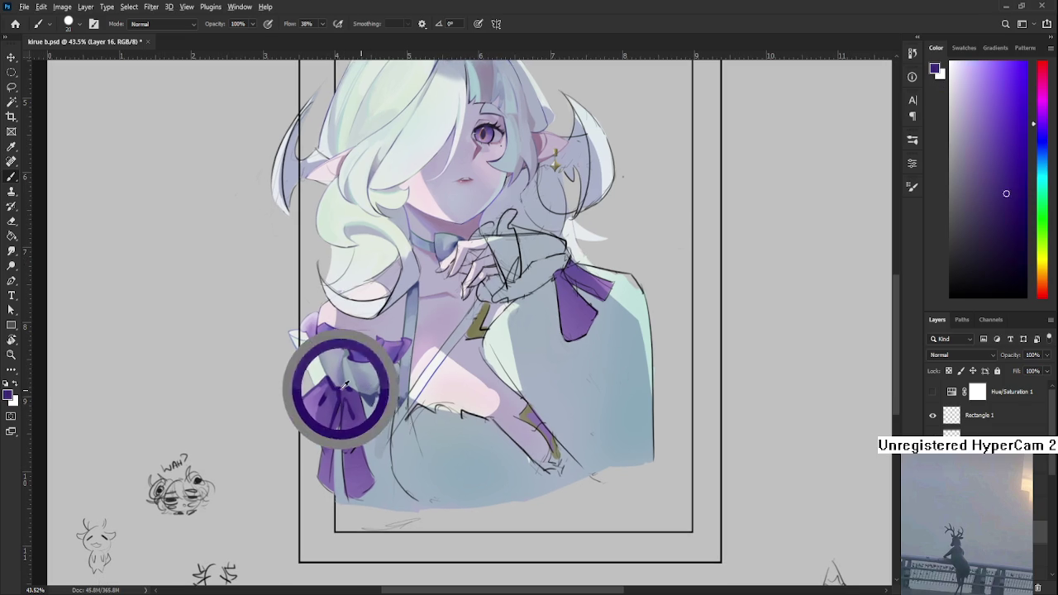
alt+click(354, 385)
alt+click(356, 385)
alt+click(339, 389)
drag(340, 389, 378, 387)
alt+click(381, 386)
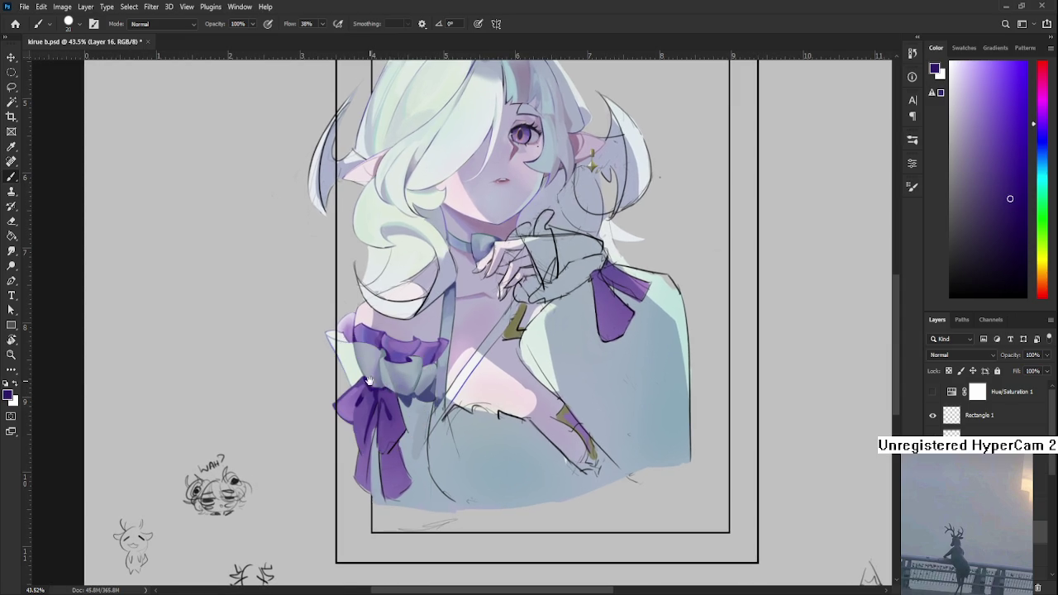
drag(399, 394, 504, 434)
key(bracketleft)
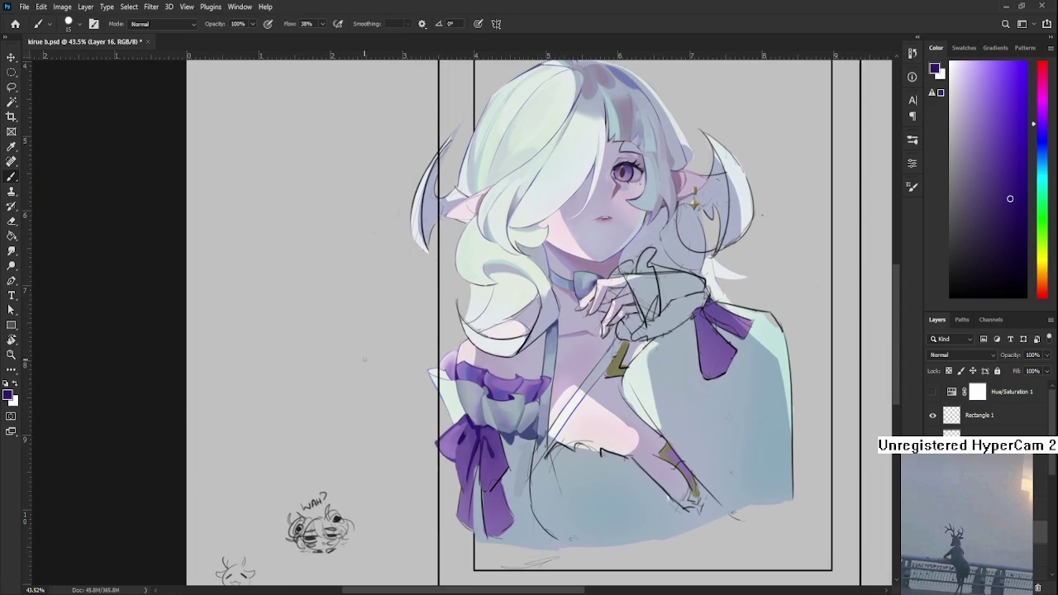
drag(318, 316, 322, 428)
key(ctrl+z)
drag(319, 316, 339, 428)
key(ctrl+z)
mouse_move(320, 295)
mouse_down()
mouse_move(340, 294)
mouse_move(356, 376)
mouse_up()
key(ctrl+z)
key(ctrl+z)
drag(356, 310, 357, 411)
mouse_move(382, 337)
mouse_down()
mouse_move(358, 378)
mouse_move(318, 386)
mouse_move(354, 380)
mouse_up()
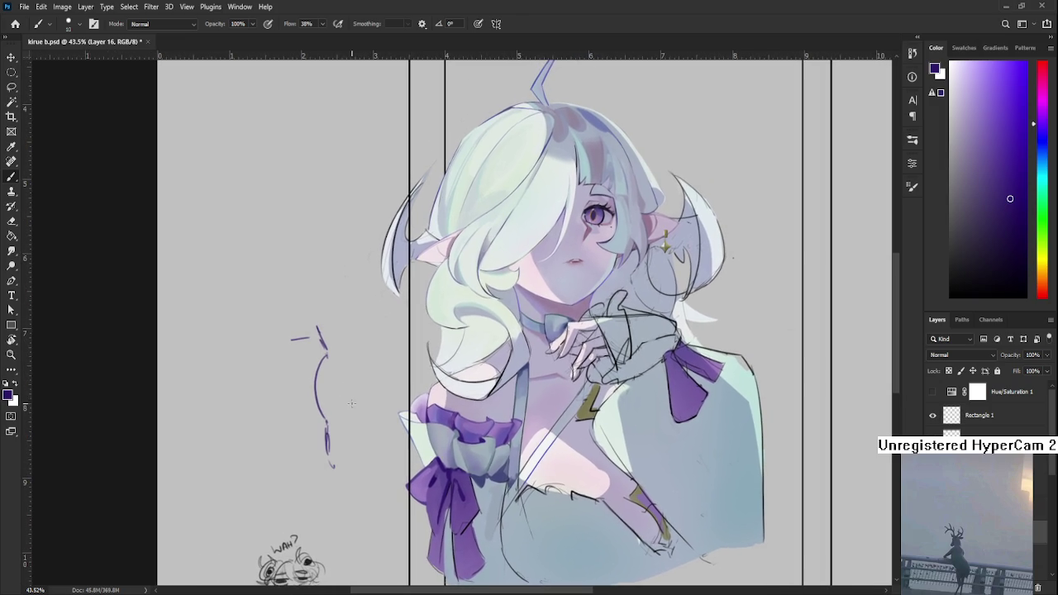
key(l)
mouse_move(376, 438)
mouse_down()
mouse_move(355, 277)
mouse_move(376, 405)
mouse_move(292, 468)
mouse_move(368, 395)
mouse_up()
key(Delete)
key(ctrl+d)
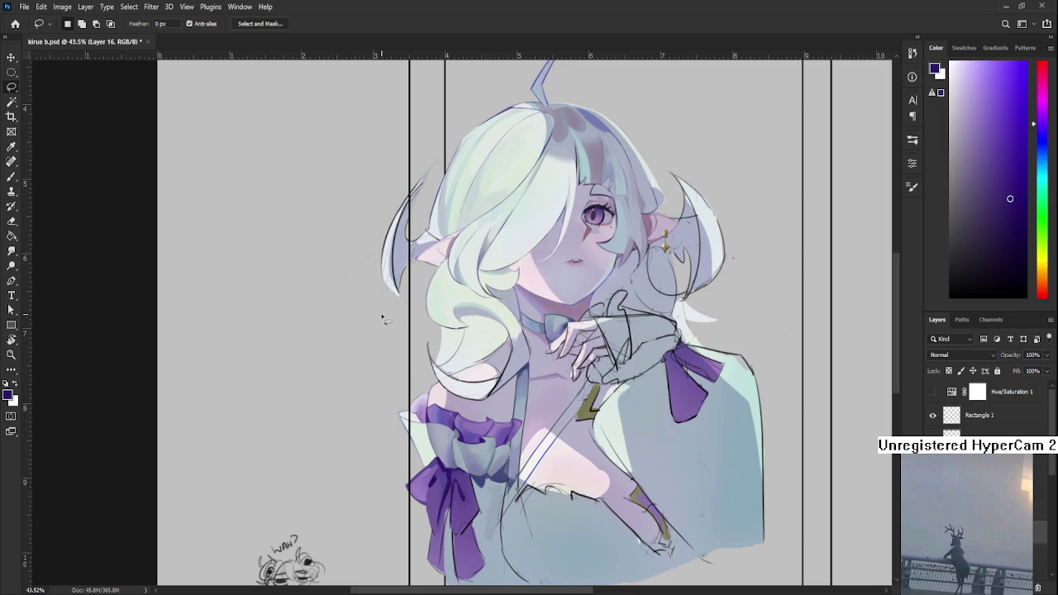
key(b)
drag(275, 268, 286, 351)
key(ctrl+z)
key(ctrl+z)
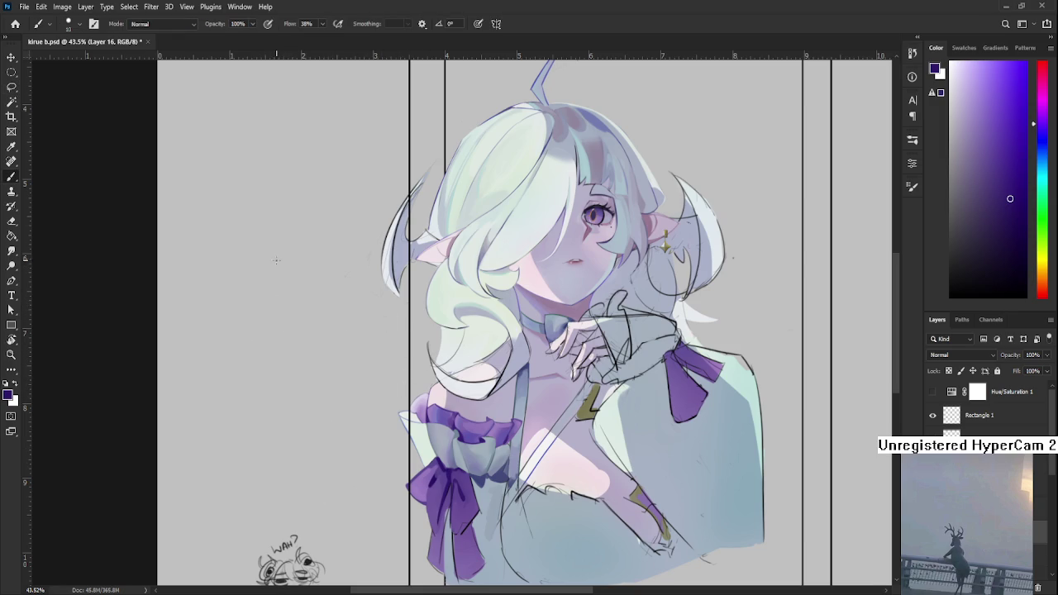
drag(279, 291, 294, 345)
key(ctrl+z)
key(ctrl+z)
drag(283, 293, 301, 342)
key(ctrl+z)
key(ctrl+z)
key(l)
drag(359, 345, 354, 349)
key(Delete)
key(ctrl+d)
drag(375, 448, 278, 443)
Step: Try a dark purple outline down the bow's left edge, then undo it
scroll(278, 441, down, 2)
scroll(277, 441, up, 3)
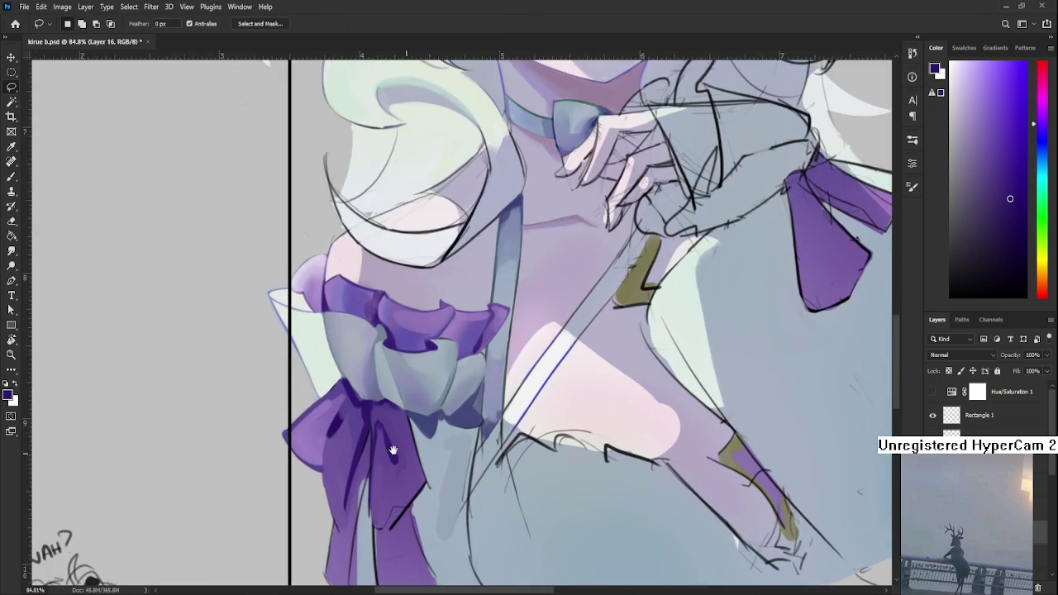
scroll(278, 440, down, 1)
key(b)
alt+click(343, 378)
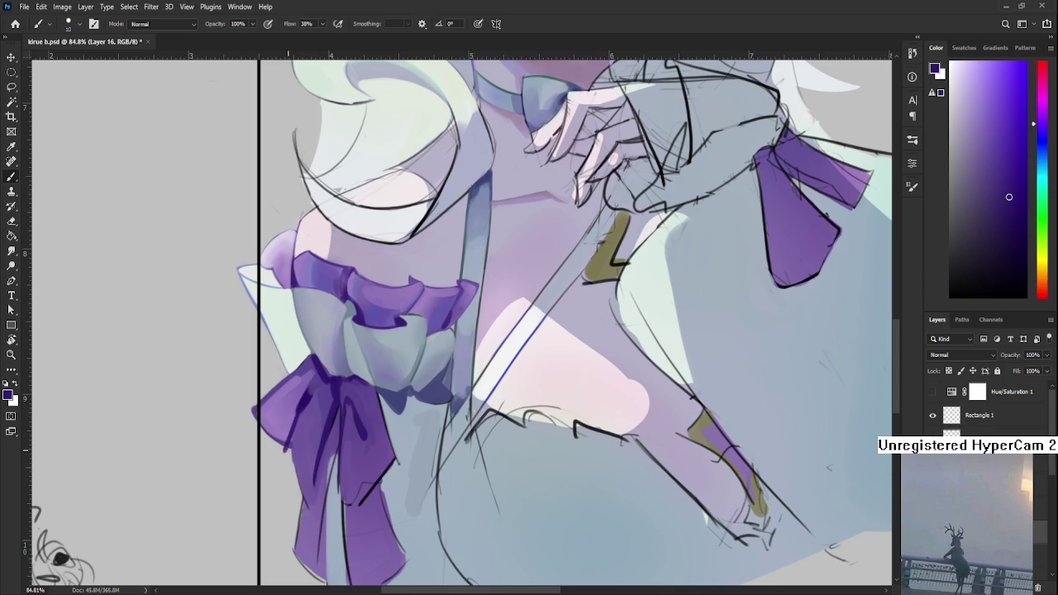
drag(285, 447, 323, 459)
key(ctrl+z)
key(ctrl+z)
drag(282, 441, 317, 495)
key(ctrl+z)
Step: Sample bow purples, set a blue paint colour, and try a short rim line, undoing it
alt+click(295, 413)
alt+click(293, 430)
alt+click(302, 436)
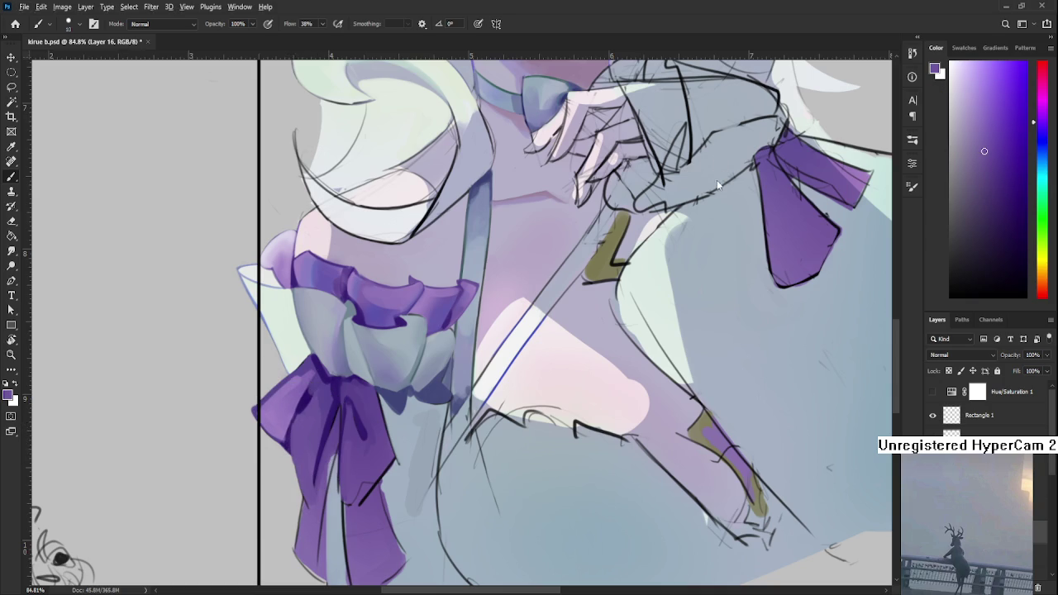
alt+click(302, 425)
drag(1042, 144, 1014, 111)
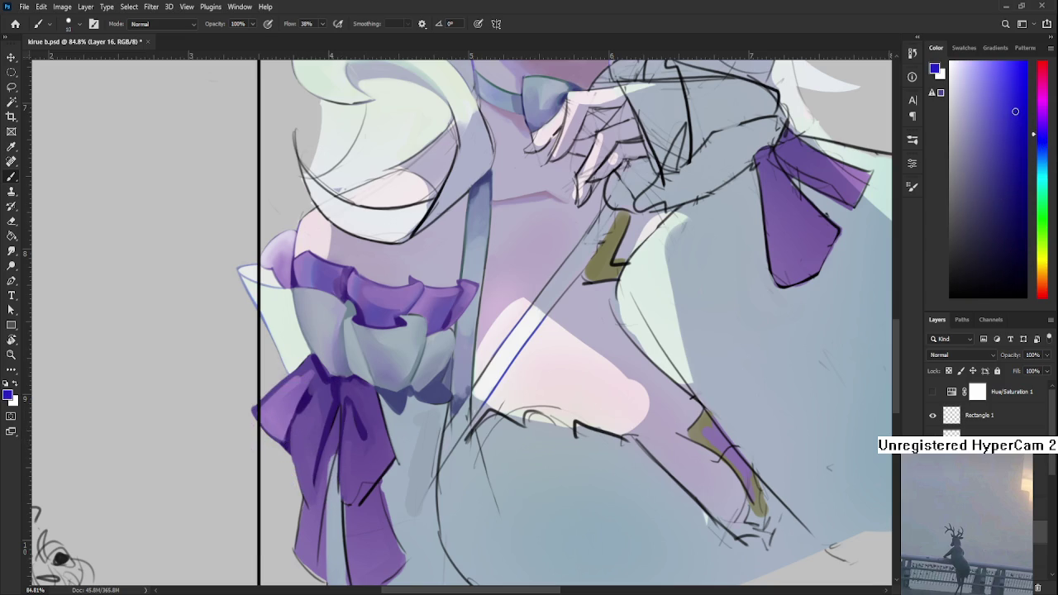
mouse_move(292, 446)
mouse_down()
mouse_move(321, 519)
mouse_move(308, 499)
mouse_up()
key(ctrl+z)
Step: Extend a blue rim line up the bow's right edge
alt+click(300, 456)
alt+click(303, 474)
mouse_move(346, 466)
mouse_down()
mouse_move(361, 417)
mouse_move(349, 408)
mouse_up()
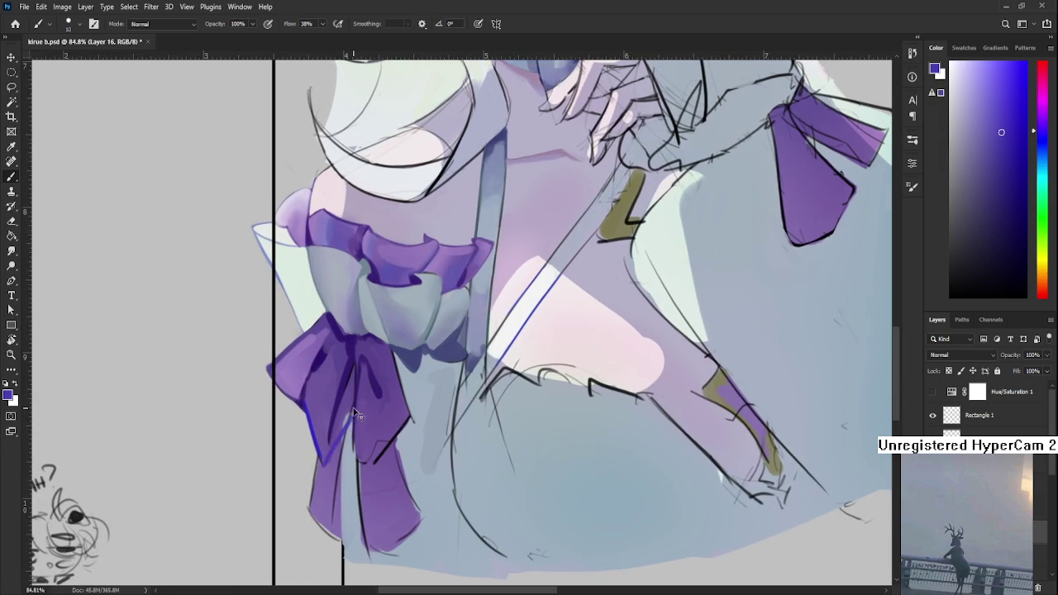
alt+click(308, 421)
alt+click(327, 459)
alt+click(347, 403)
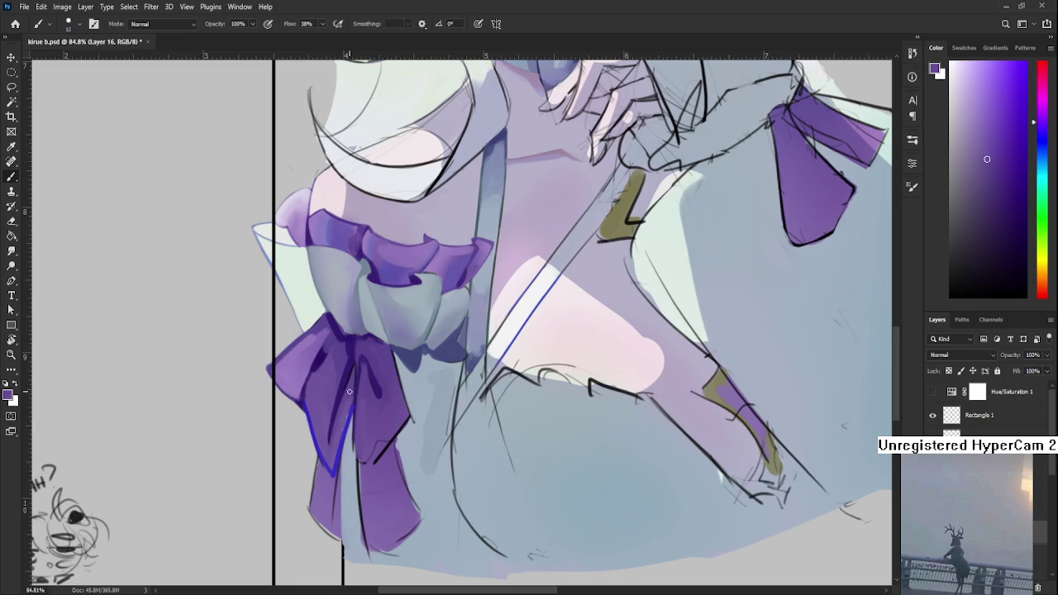
alt+click(346, 404)
alt+click(330, 413)
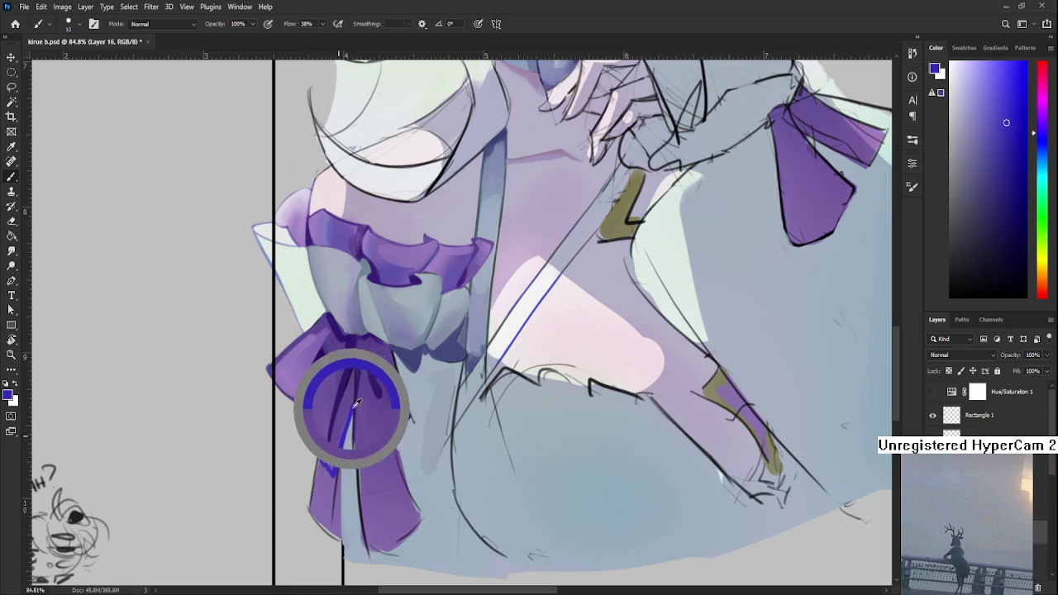
drag(354, 365, 351, 411)
Step: Draw a blue rim line along the bow's left edge
alt+click(331, 420)
alt+click(358, 397)
alt+click(346, 442)
alt+click(355, 414)
alt+click(345, 441)
alt+click(338, 456)
drag(308, 404, 355, 397)
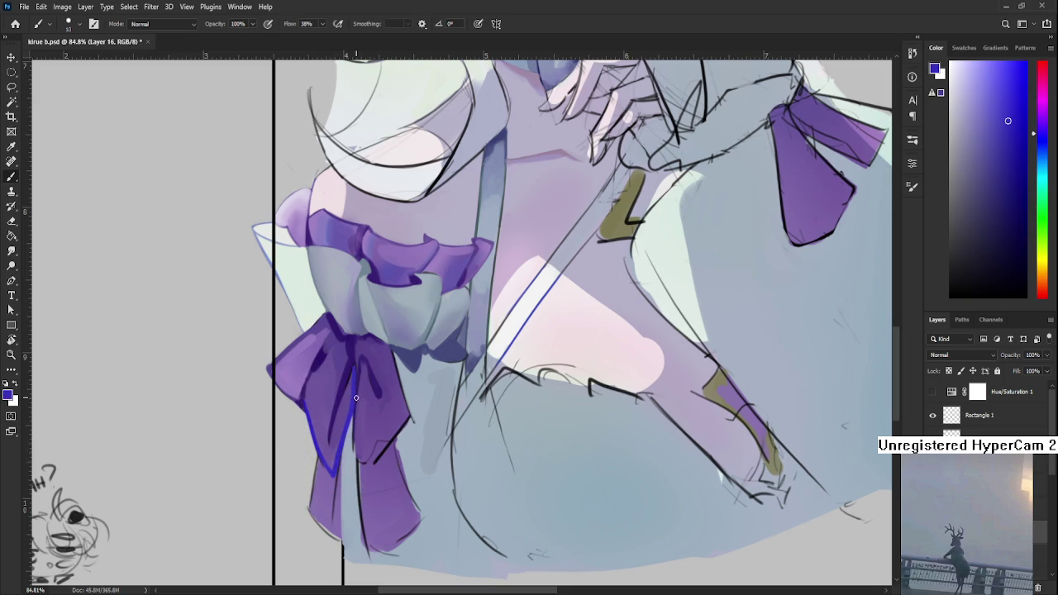
Step: Sample purples and the blue rim colour around the new blue line
alt+click(342, 442)
alt+click(338, 457)
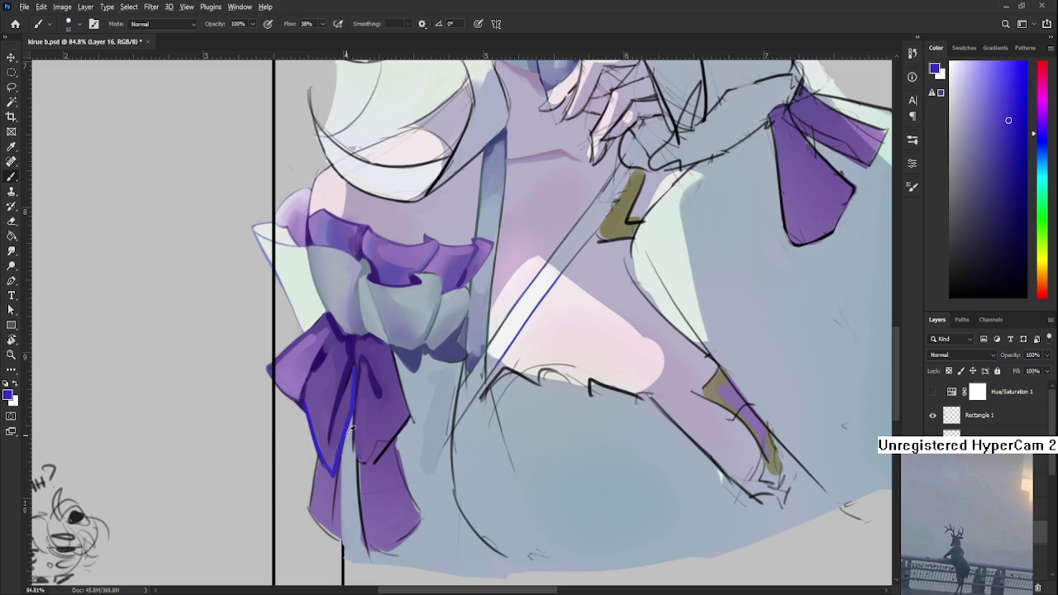
alt+click(322, 476)
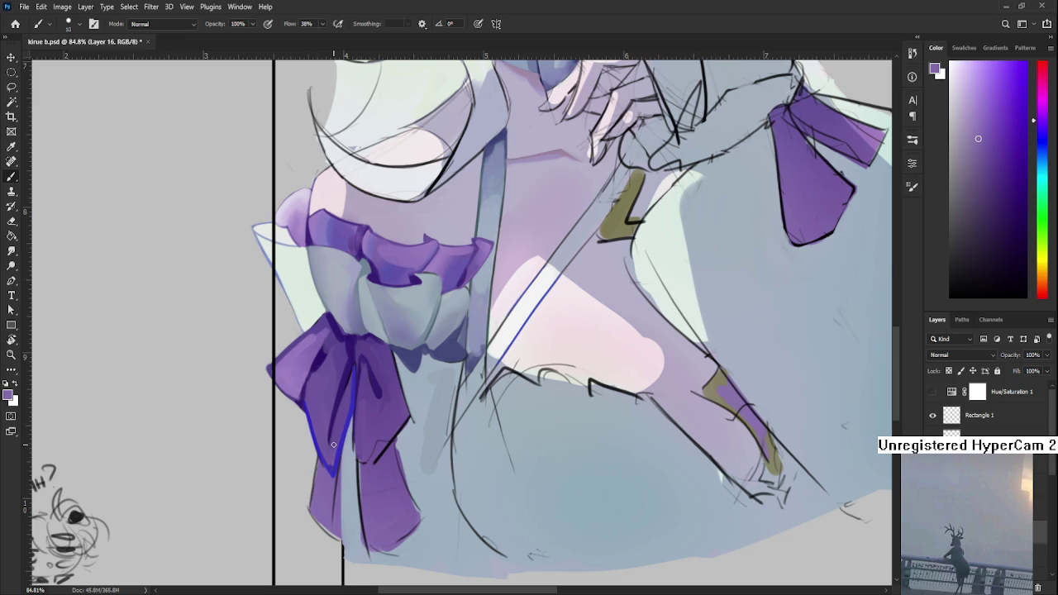
alt+click(332, 460)
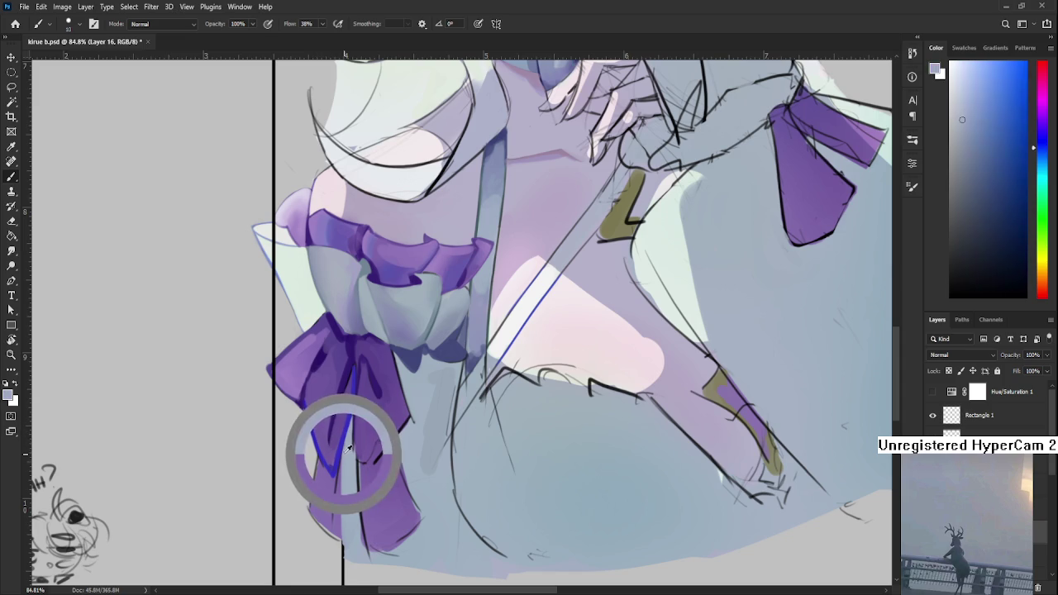
alt+click(323, 456)
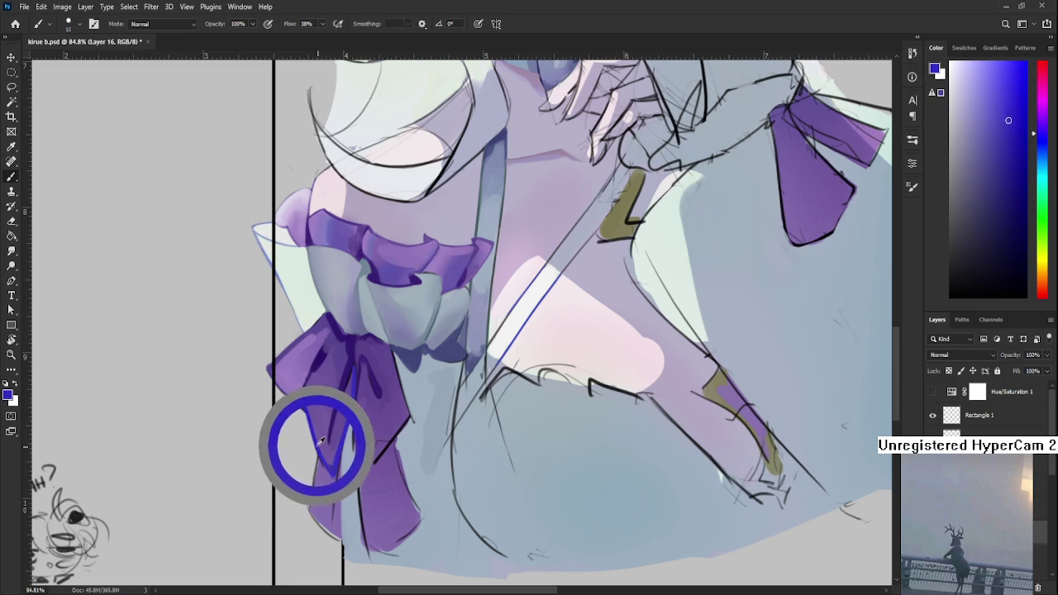
alt+click(322, 459)
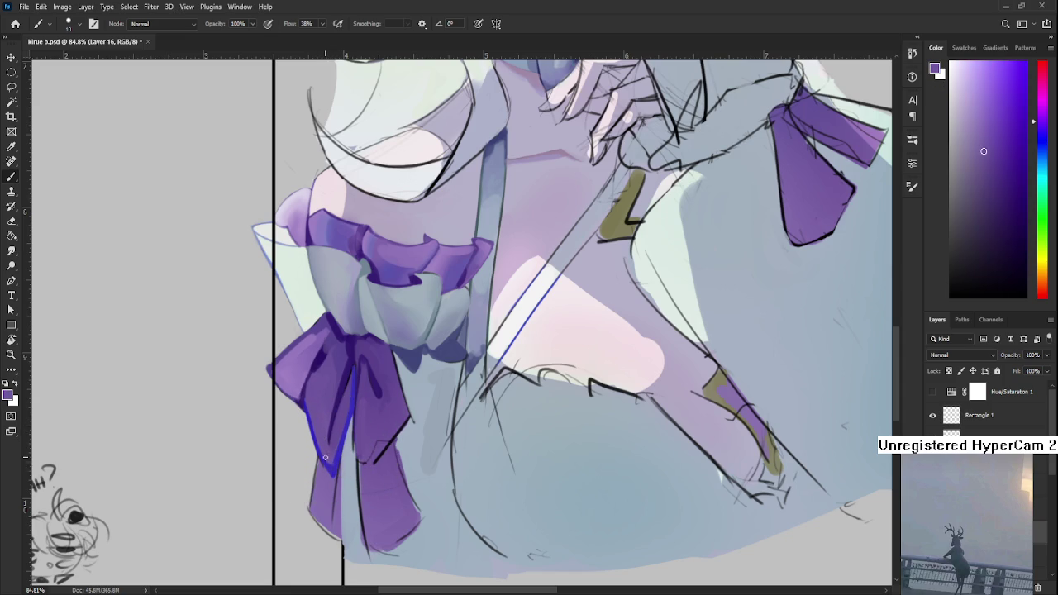
alt+click(323, 454)
alt+click(322, 453)
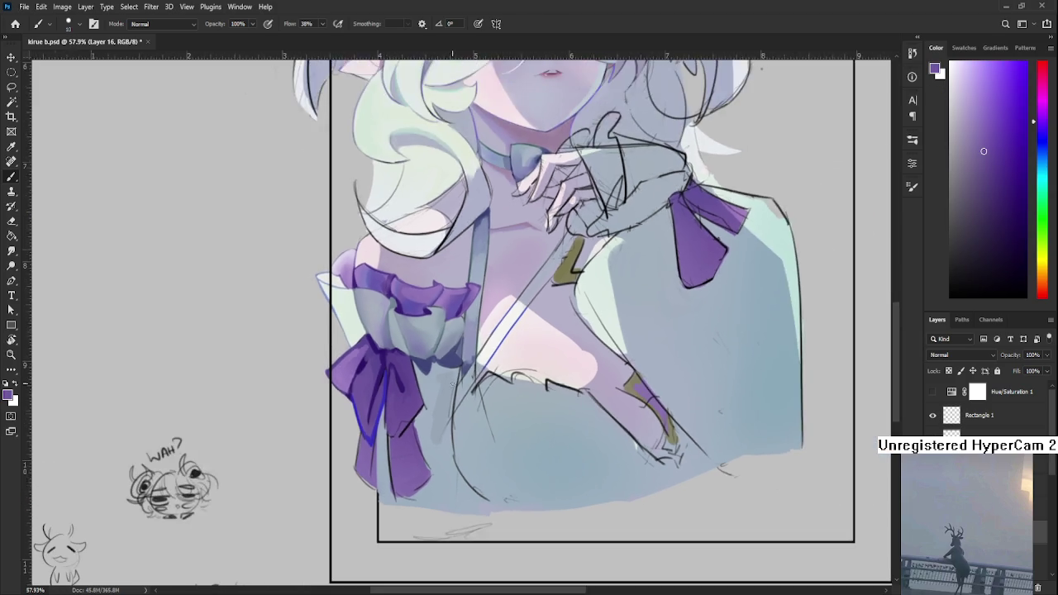
Step: Sample the bow's purple and paint along its upper-left edge
mouse_move(450, 382)
mouse_down()
mouse_move(324, 387)
mouse_move(277, 426)
mouse_up()
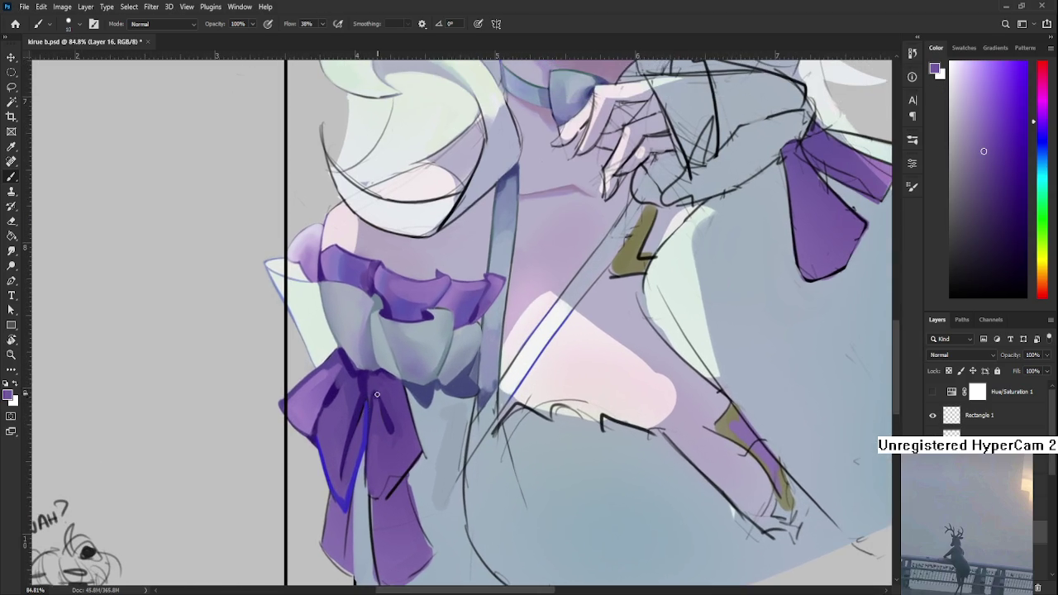
alt+click(363, 402)
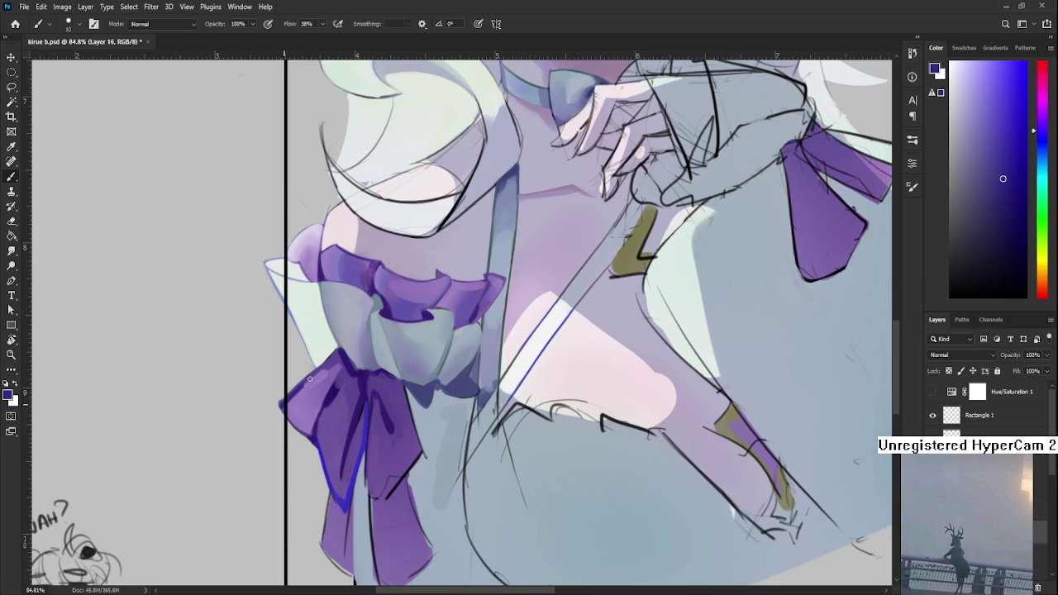
alt+click(318, 456)
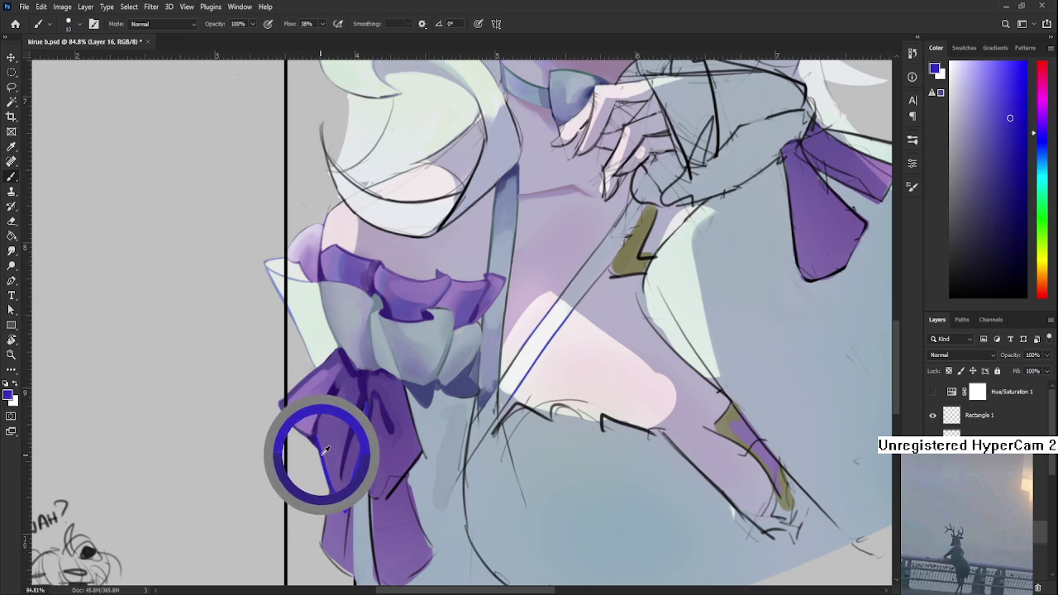
key(ctrl+z)
drag(280, 405, 323, 367)
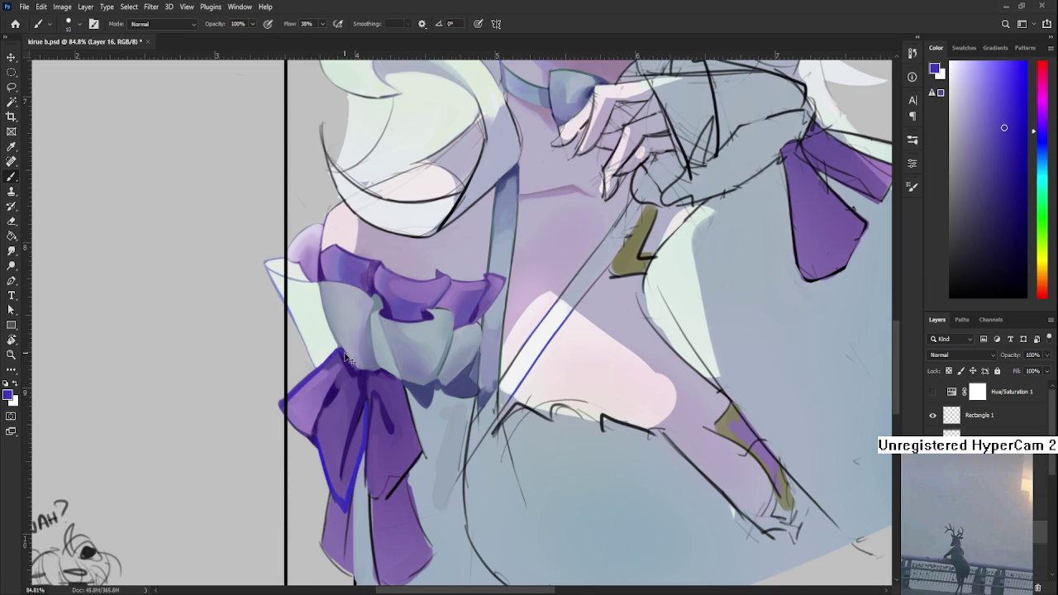
scroll(390, 371, down, 3)
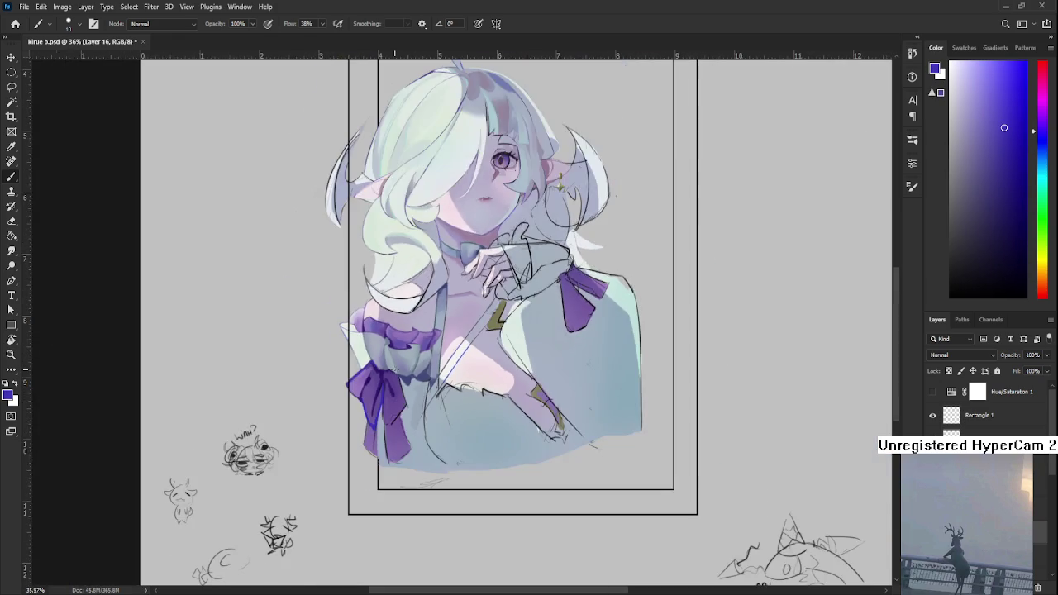
Step: Paint darker purple fold shading onto the bow's upper loop using purples sampled from it
scroll(384, 380, down, 1)
scroll(377, 394, up, 1)
scroll(376, 394, up, 3)
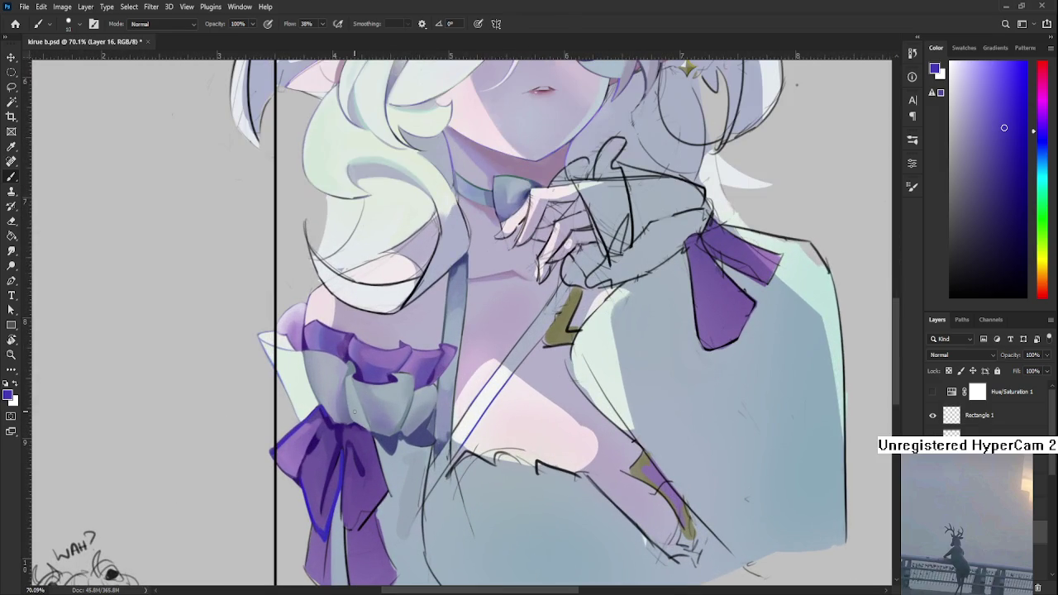
scroll(345, 409, up, 1)
scroll(313, 447, up, 1)
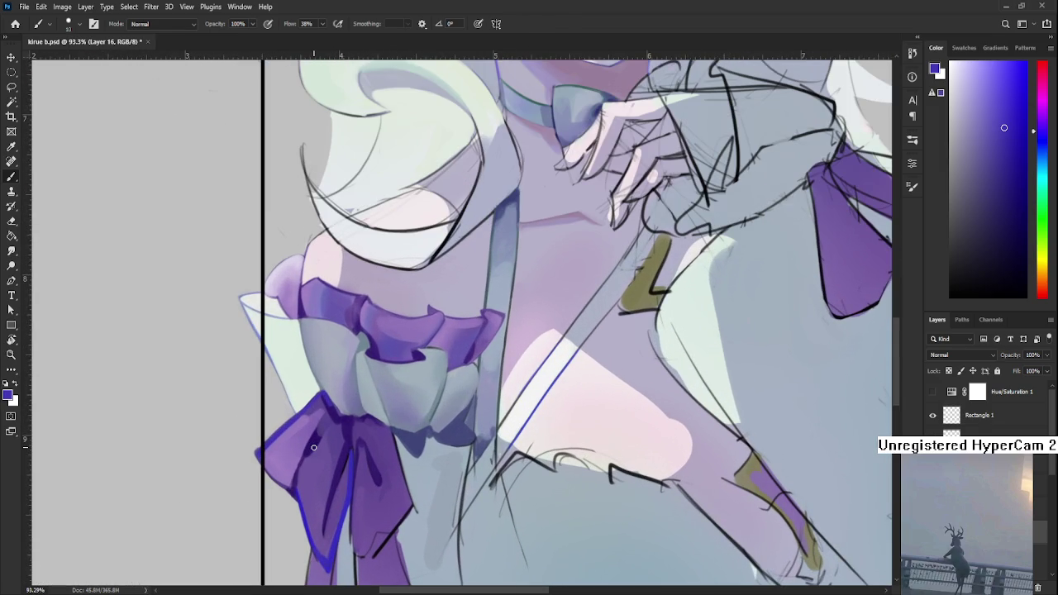
scroll(313, 447, down, 1)
alt+click(331, 430)
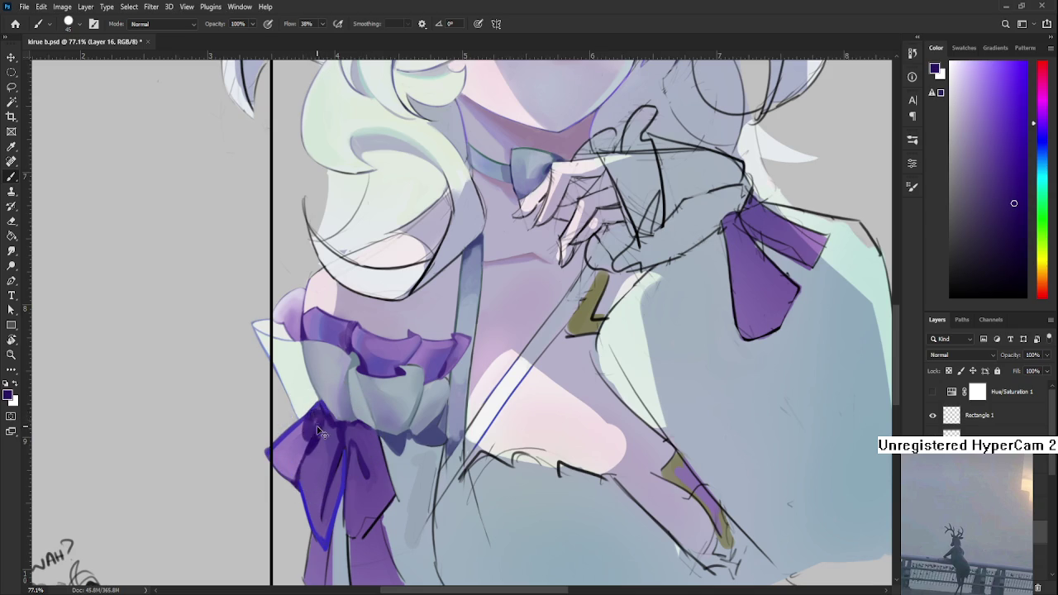
alt+click(313, 425)
alt+click(320, 411)
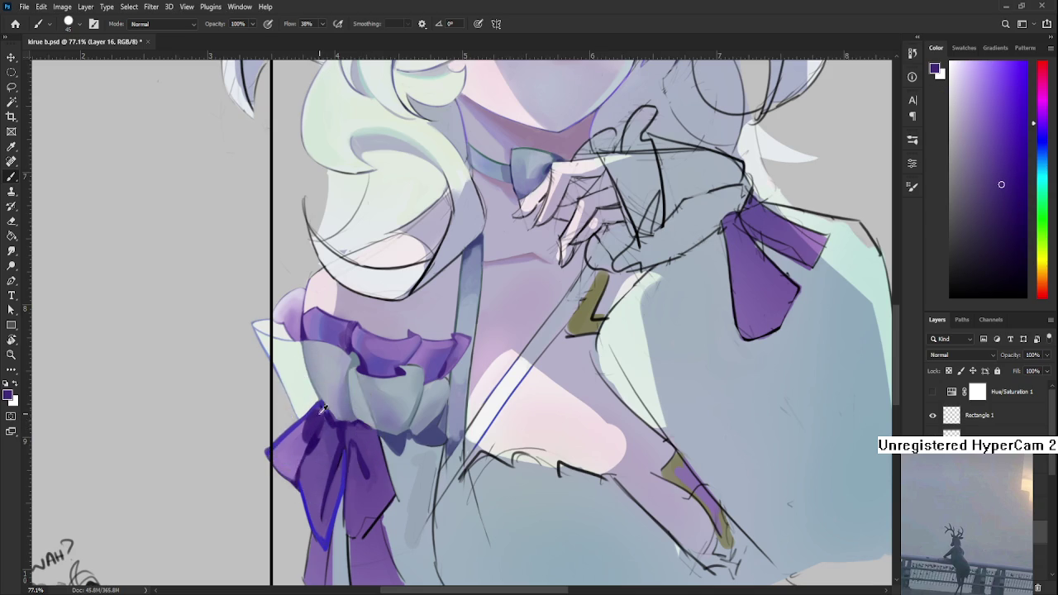
alt+click(302, 439)
alt+click(311, 424)
alt+click(334, 434)
alt+click(330, 430)
alt+click(323, 435)
alt+click(328, 428)
Step: Deepen the purple folds across the bow's middle and down its hanging tail
drag(378, 459, 381, 446)
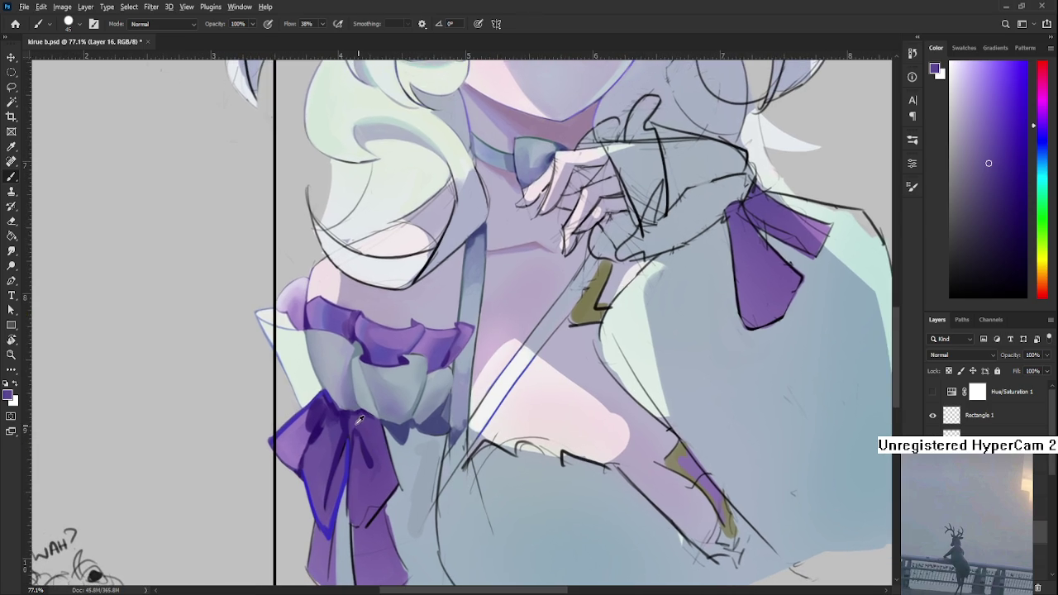
alt+click(359, 419)
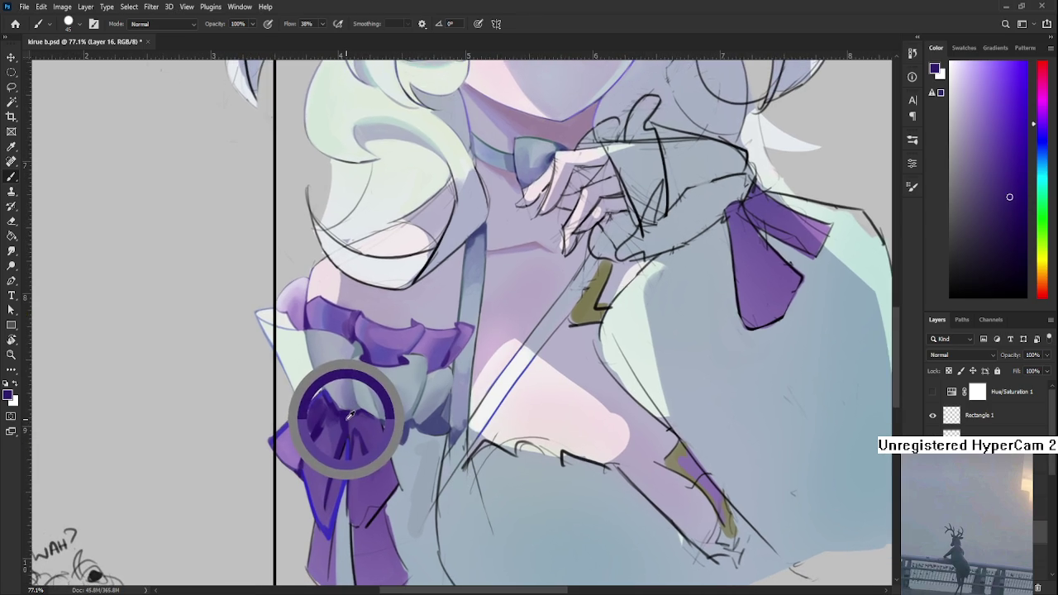
drag(350, 414, 360, 422)
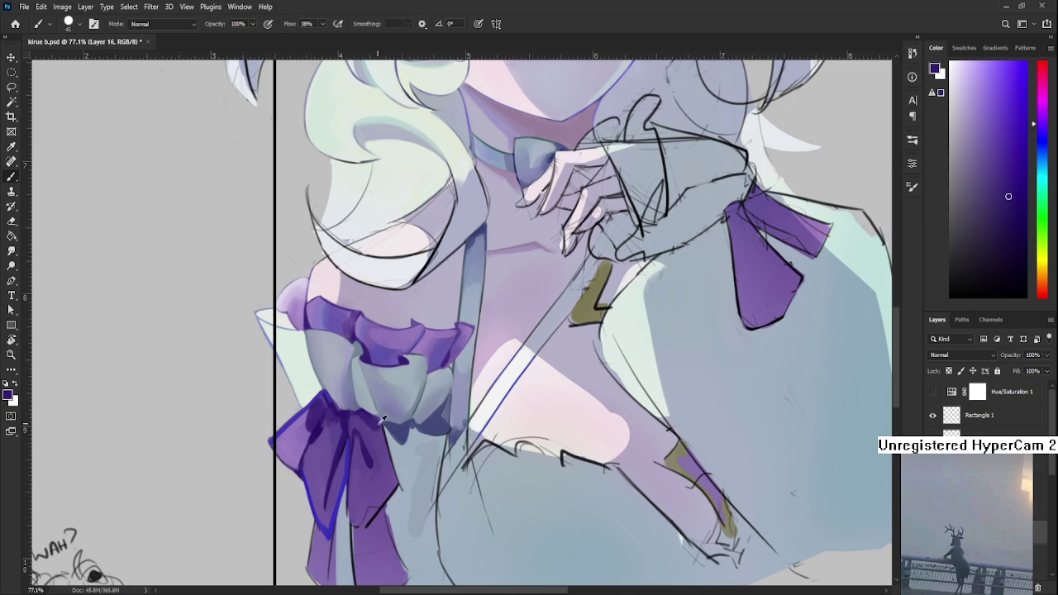
alt+click(376, 414)
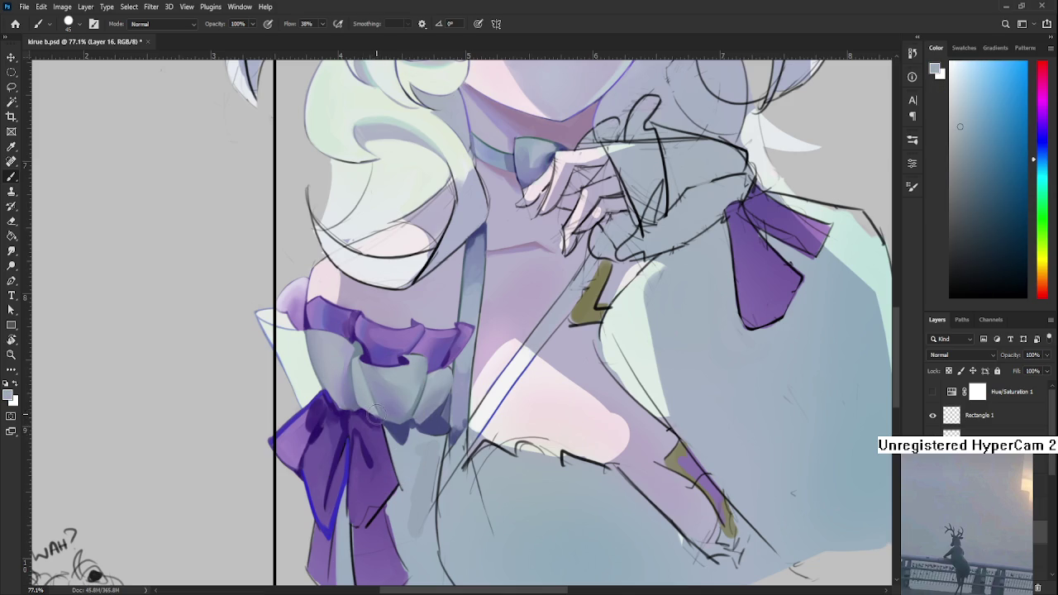
alt+click(377, 423)
alt+click(384, 463)
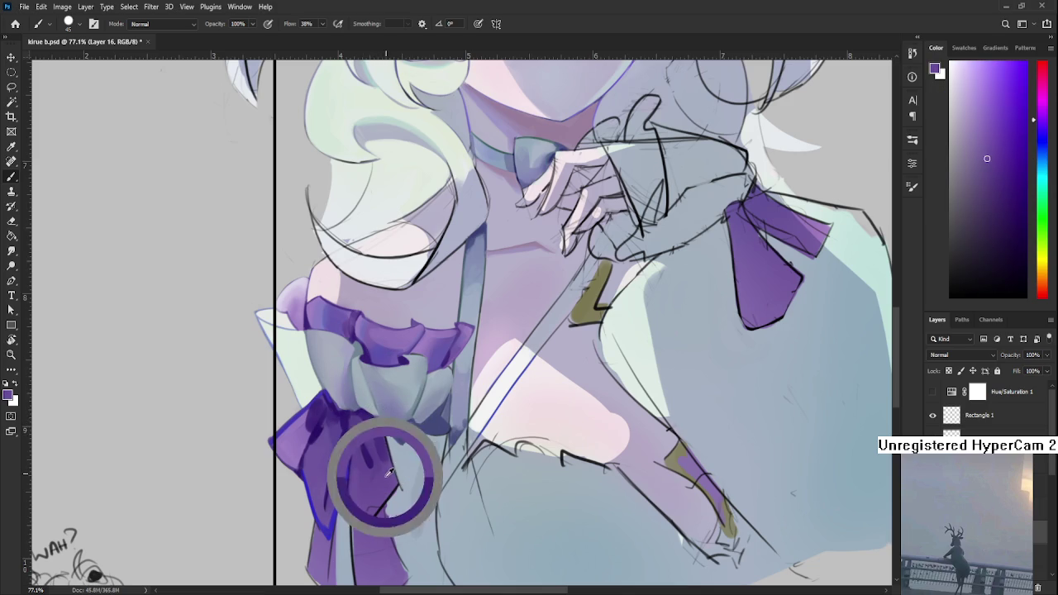
alt+click(385, 446)
alt+click(382, 446)
alt+click(382, 444)
alt+click(378, 444)
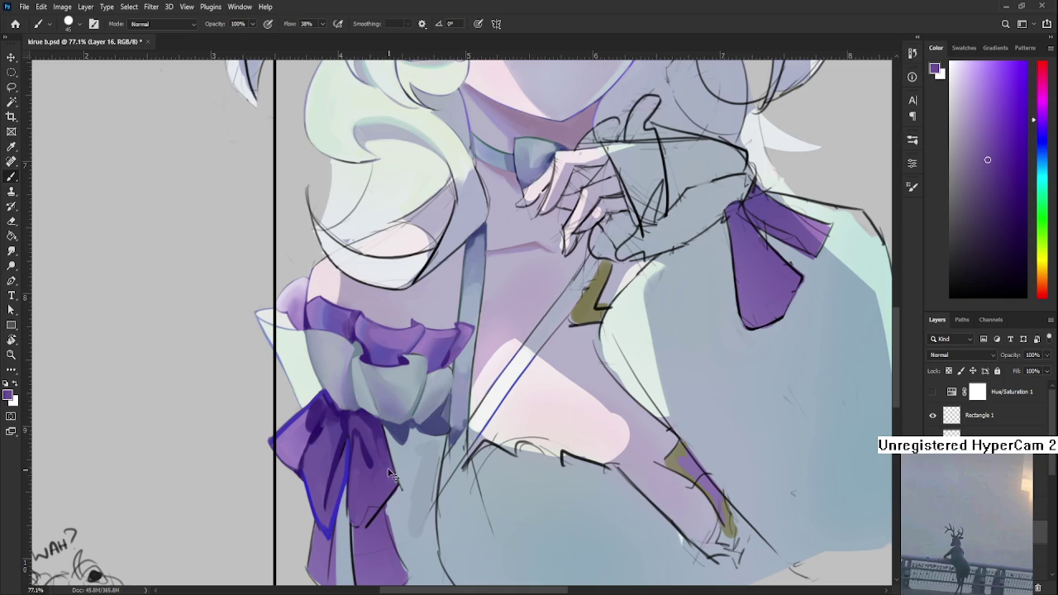
alt+click(386, 460)
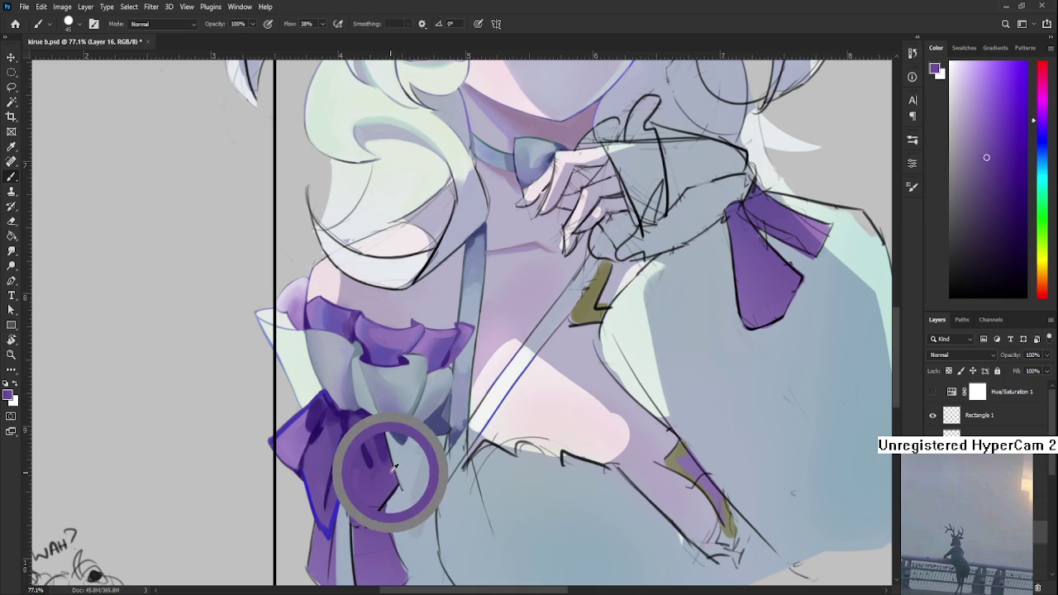
alt+click(386, 446)
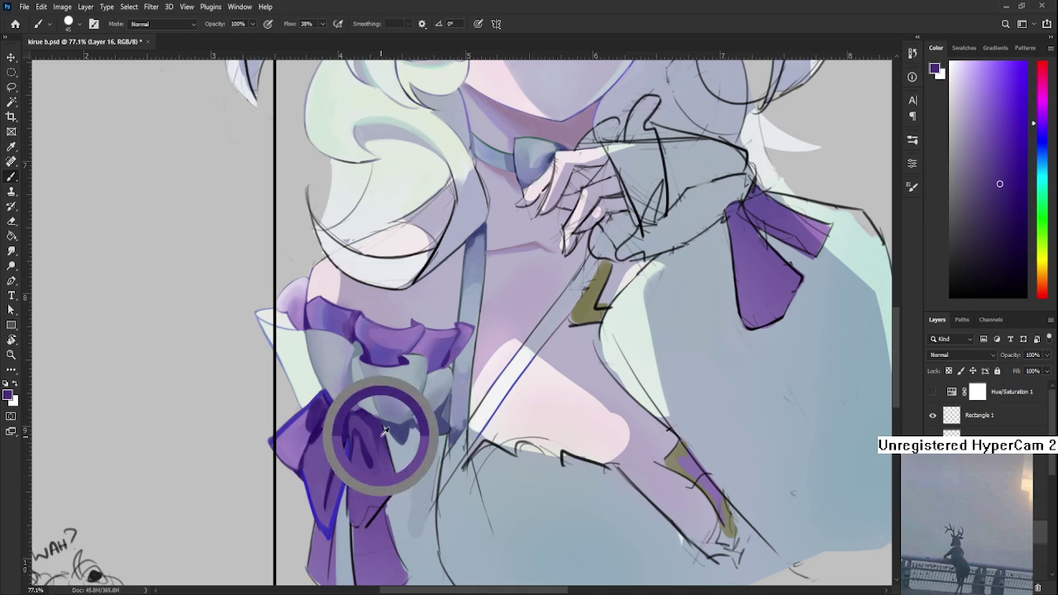
alt+click(352, 461)
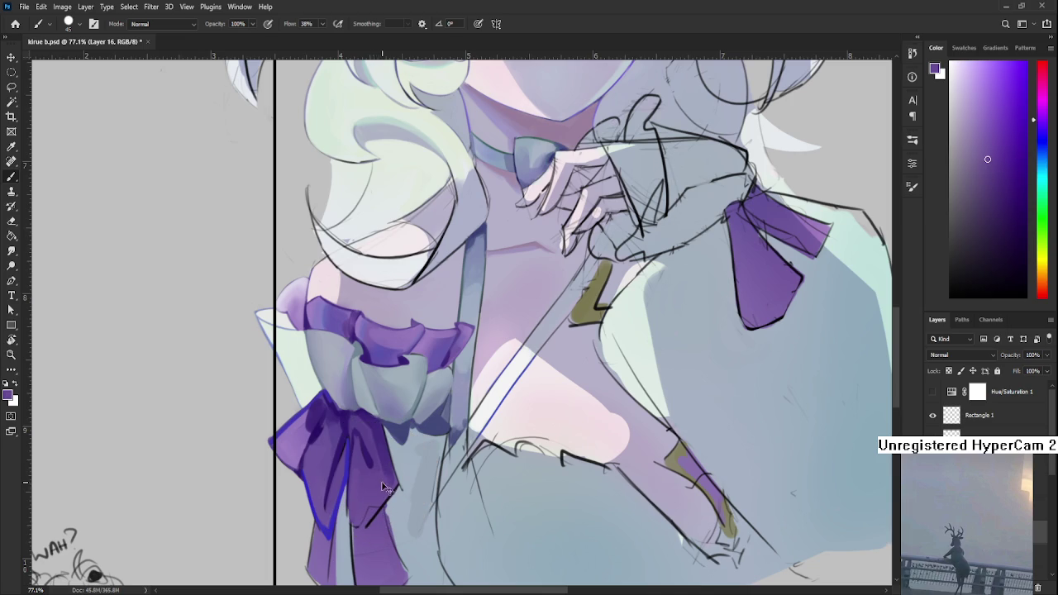
alt+click(385, 475)
Step: Add darker purple fold strokes to the bow's upper right area
mouse_move(401, 486)
mouse_down()
mouse_move(425, 440)
mouse_move(410, 383)
mouse_move(380, 380)
mouse_up()
alt+click(401, 417)
alt+click(391, 385)
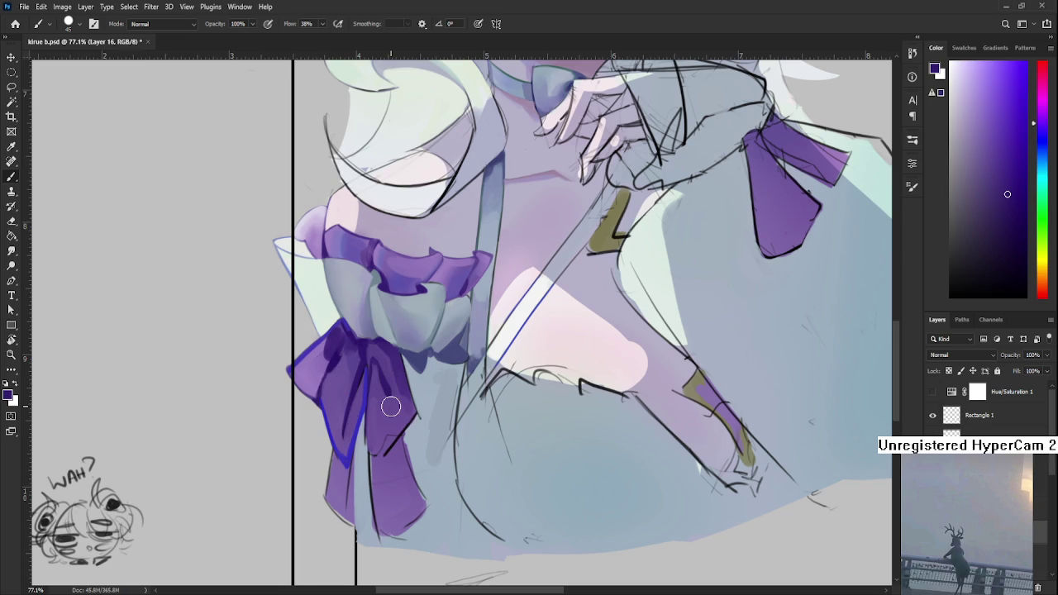
scroll(391, 405, down, 2)
scroll(391, 406, down, 3)
scroll(391, 406, down, 3)
scroll(391, 405, up, 2)
scroll(392, 405, up, 2)
scroll(392, 405, up, 2)
scroll(380, 401, up, 1)
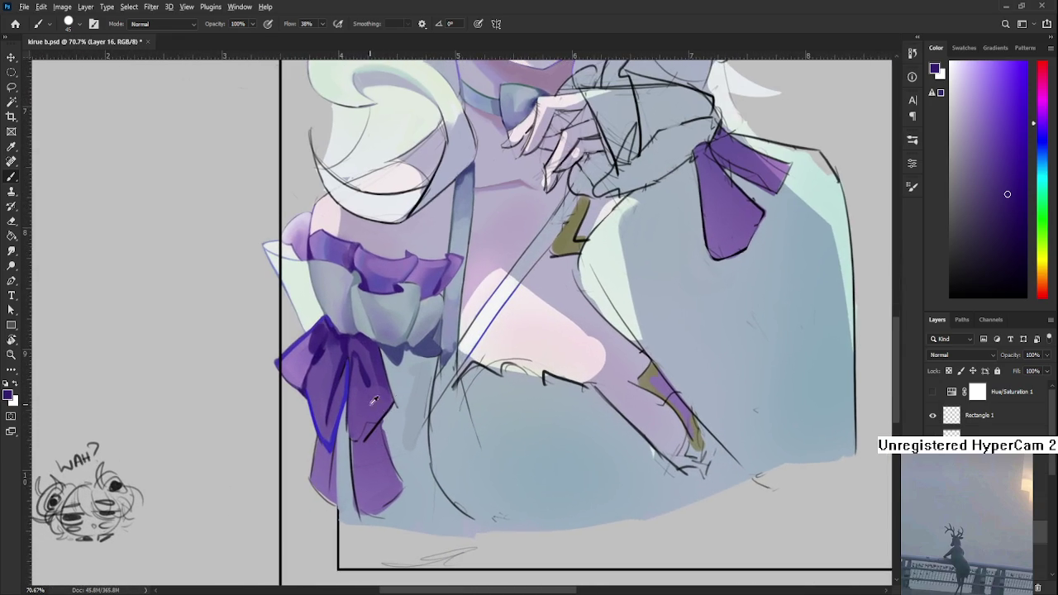
Step: Layer lighter and darker purples over the bow's folds
alt+click(361, 408)
alt+click(364, 363)
alt+click(361, 418)
alt+click(360, 419)
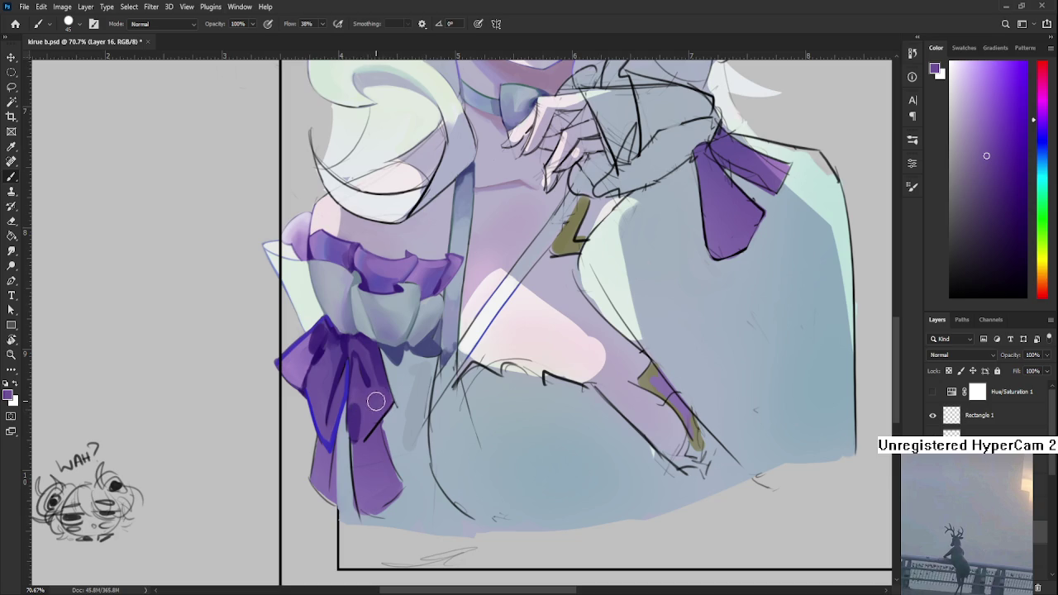
alt+click(371, 398)
mouse_move(371, 397)
mouse_down()
mouse_move(356, 413)
mouse_move(465, 459)
mouse_up()
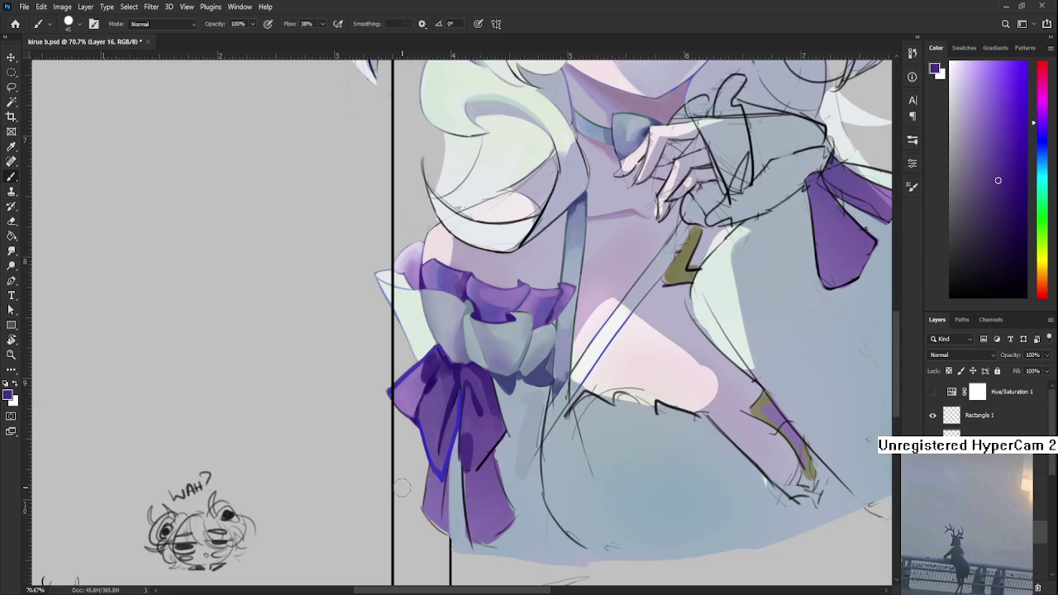
Step: Recentre the view on the bow and sample a new colour from it
scroll(484, 439, up, 2)
alt+click(484, 425)
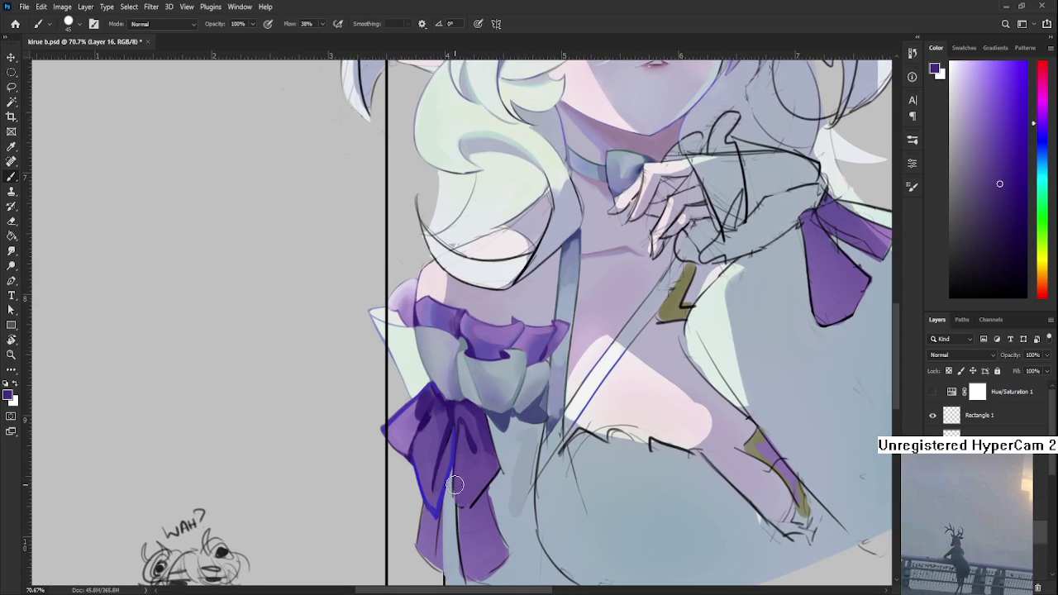
drag(479, 490, 461, 465)
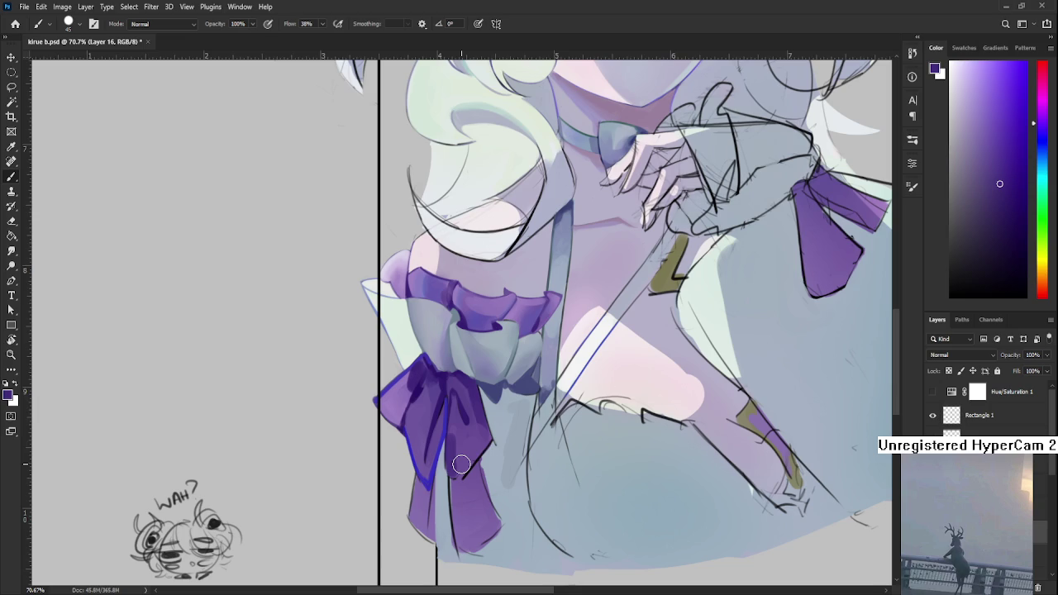
drag(461, 465, 395, 462)
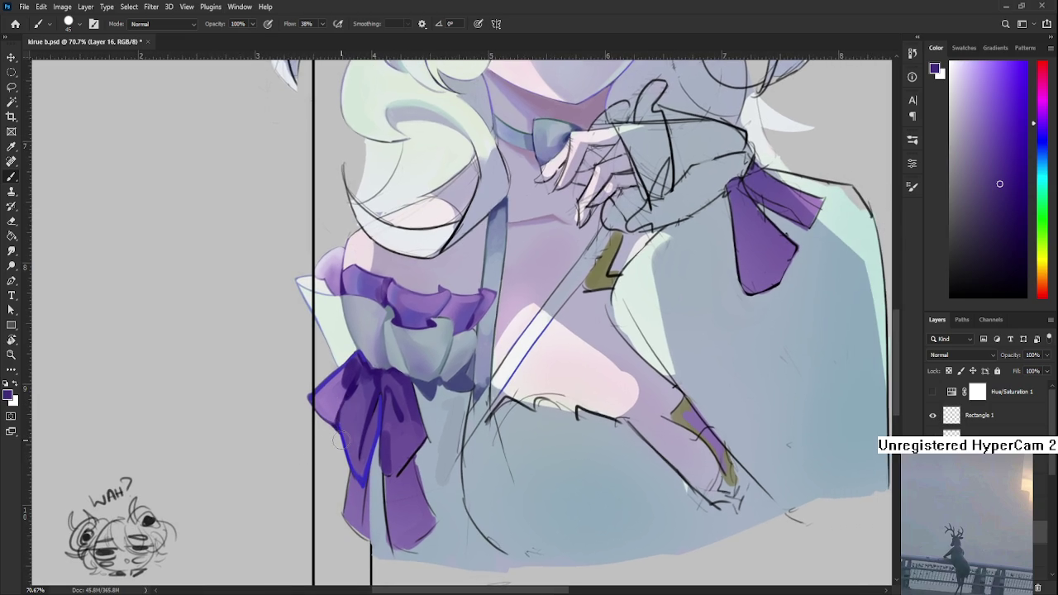
scroll(371, 544, up, 1)
scroll(371, 543, up, 1)
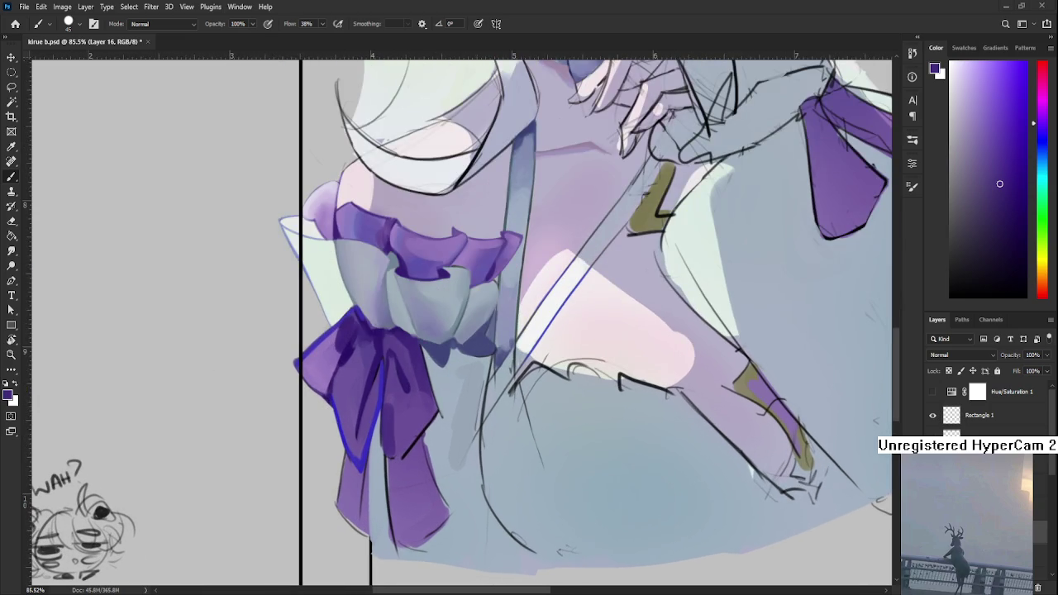
drag(372, 404, 290, 451)
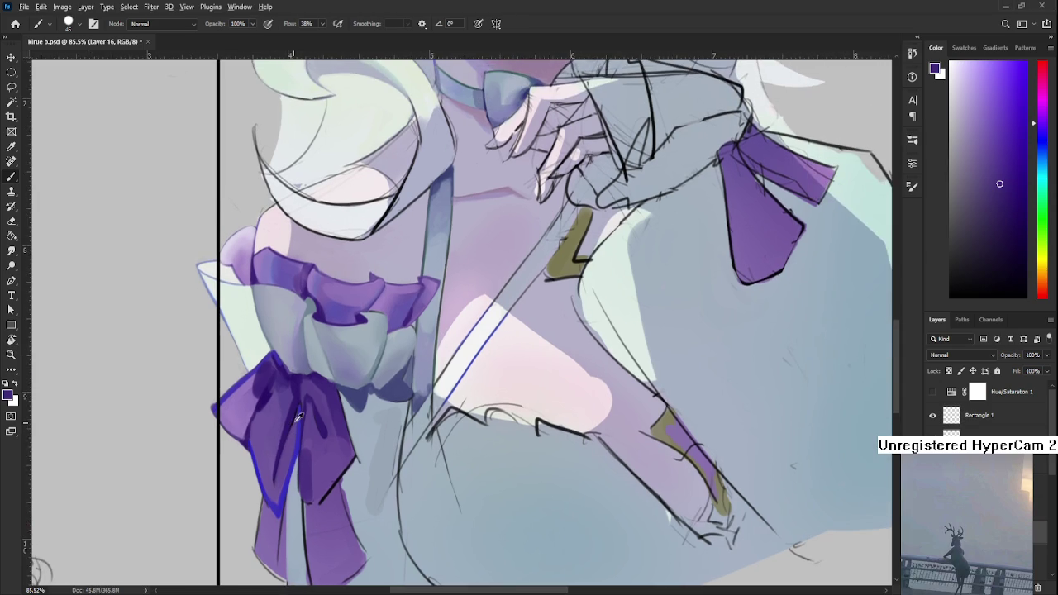
alt+click(304, 411)
Step: Shrink the brush and paint darker purple strokes on the bow's lower ribbon
key(bracketleft)
key(bracketleft)
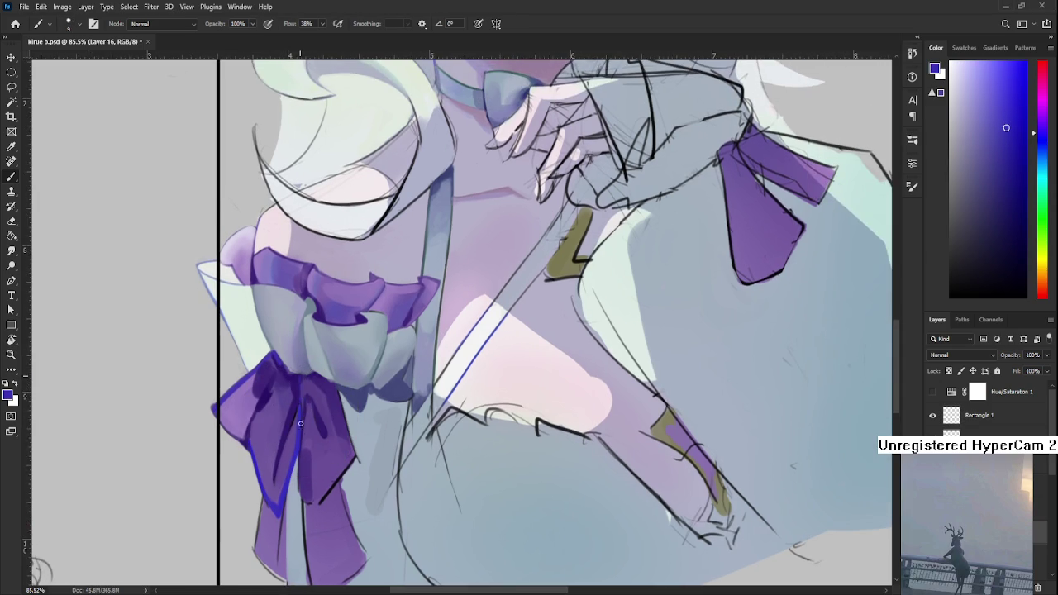
alt+click(303, 405)
alt+click(301, 385)
alt+click(302, 387)
alt+click(281, 486)
alt+click(279, 488)
drag(289, 483, 291, 446)
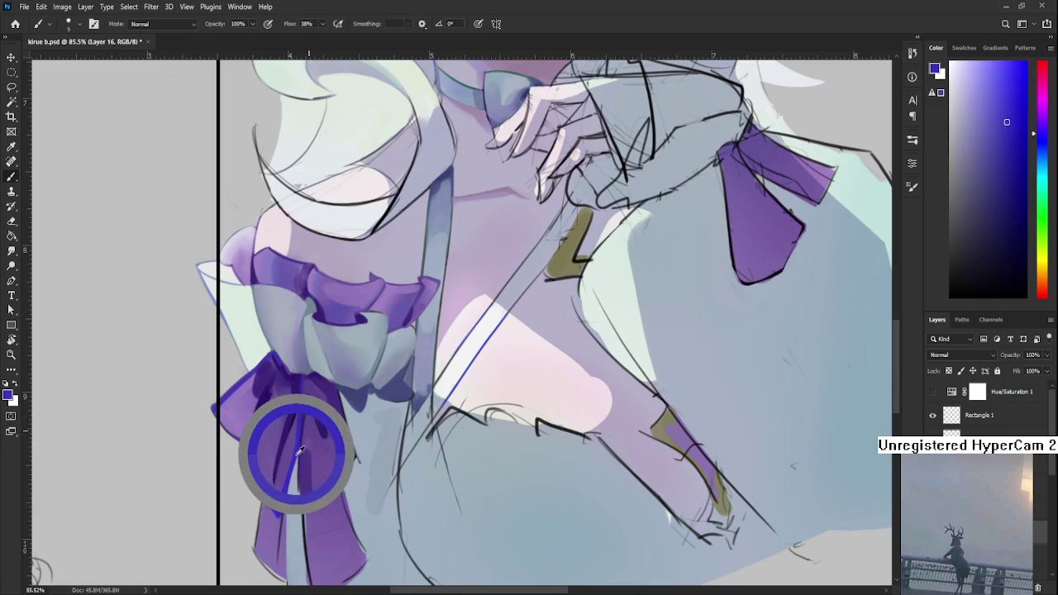
Step: Replace the last blue stroke with a straight blue rim line along the bow's lower edge
scroll(311, 454, down, 1)
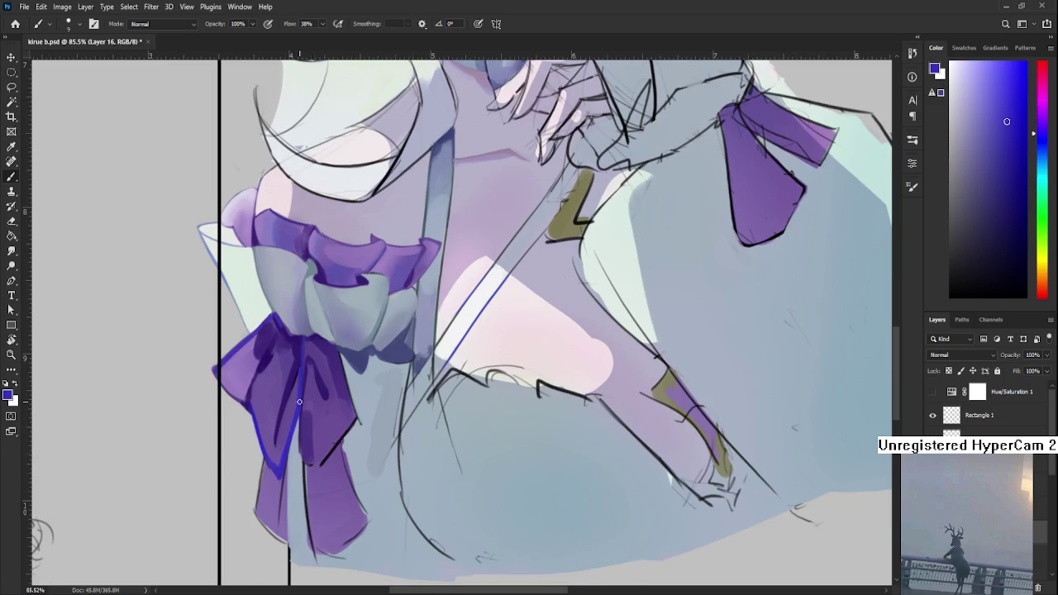
scroll(311, 453, down, 3)
scroll(347, 425, down, 3)
scroll(363, 413, up, 3)
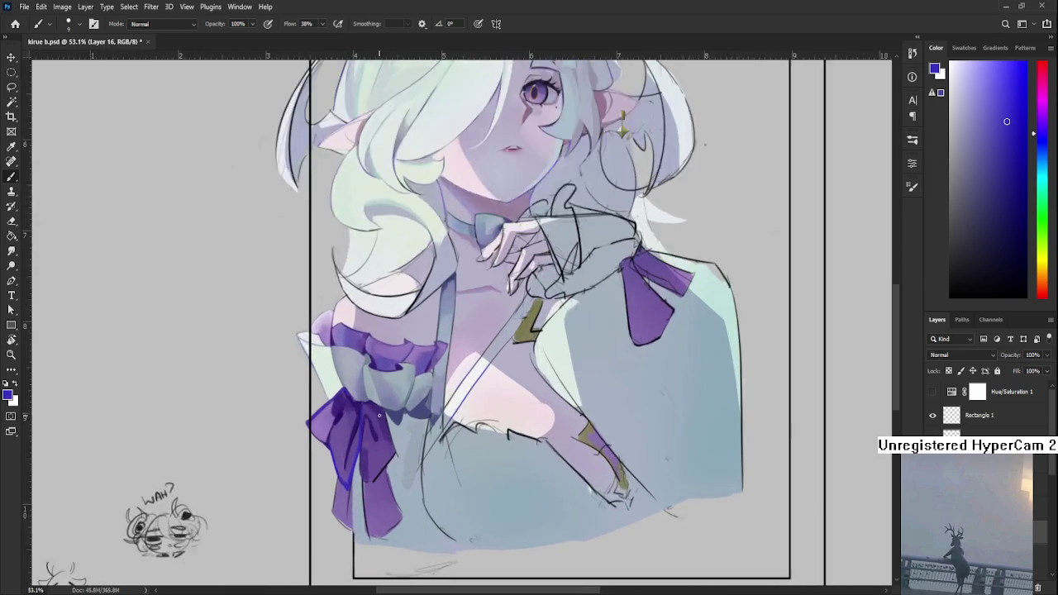
scroll(364, 413, up, 3)
mouse_move(362, 484)
mouse_down()
mouse_move(293, 429)
mouse_move(331, 402)
mouse_move(288, 448)
mouse_up()
key(ctrl+z)
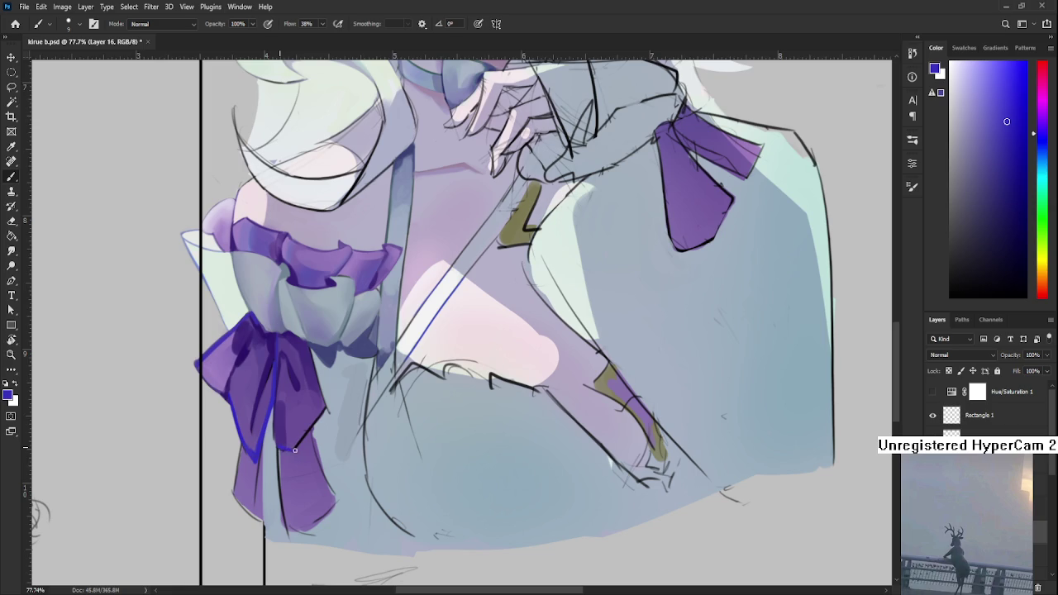
drag(248, 453, 327, 412)
Step: Paint darker blue-purple fold strokes on the lower ribbon tail using sampled bow shades
drag(350, 398, 384, 449)
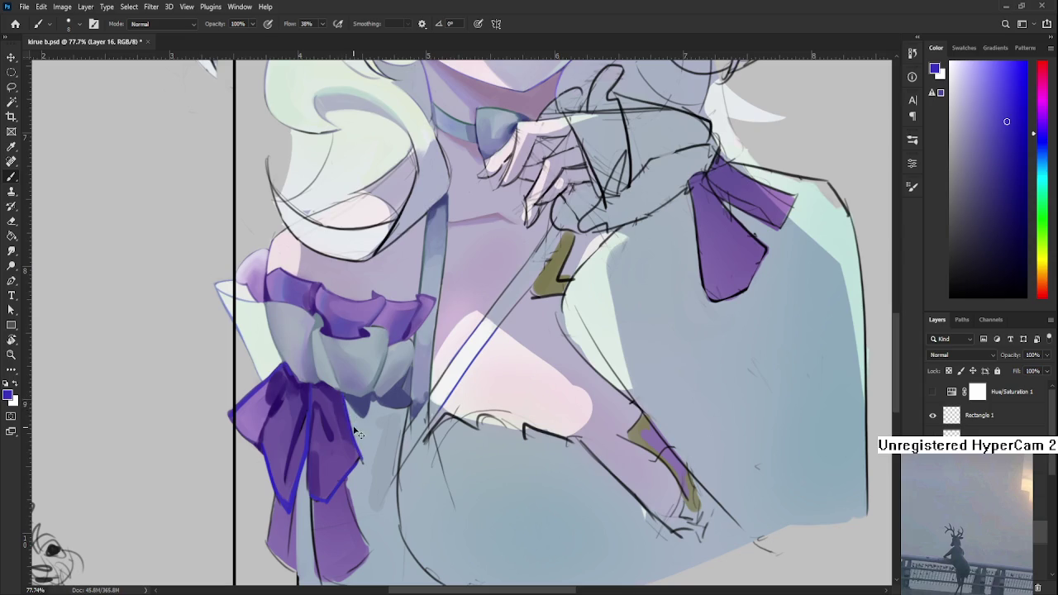
alt+click(360, 455)
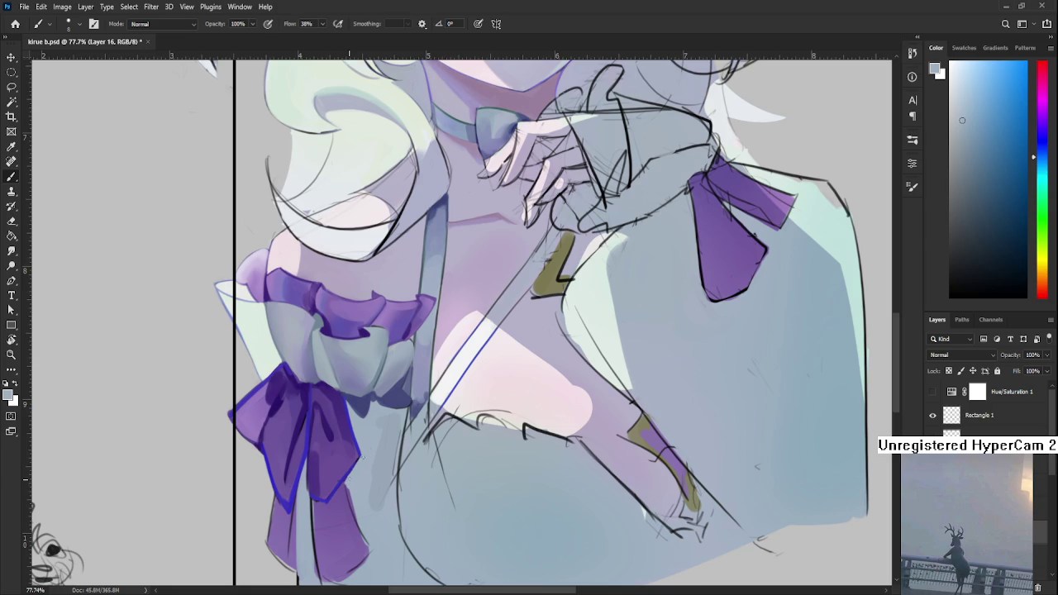
drag(348, 477, 354, 454)
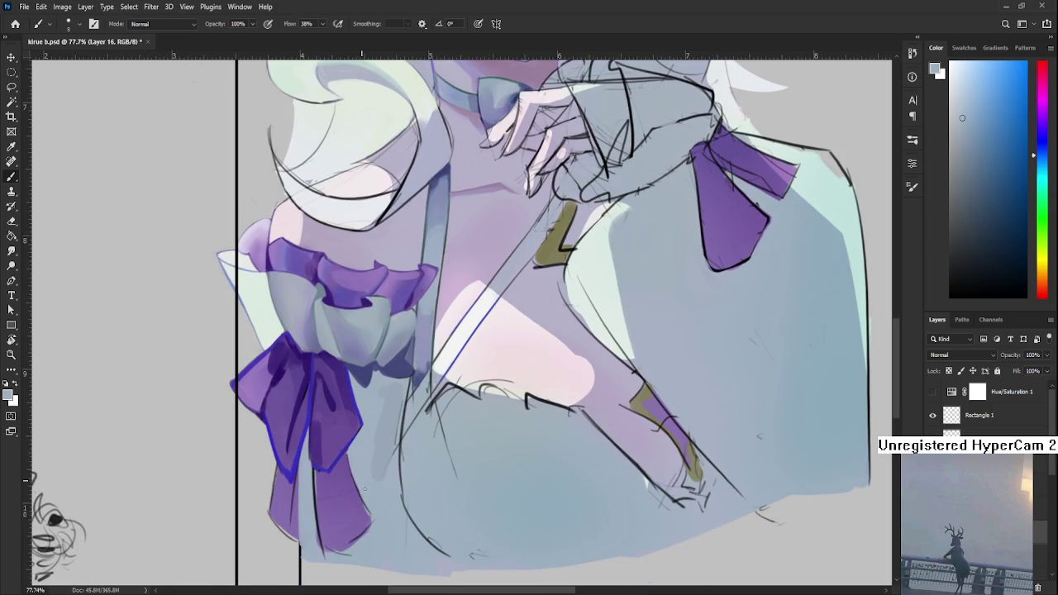
alt+click(316, 476)
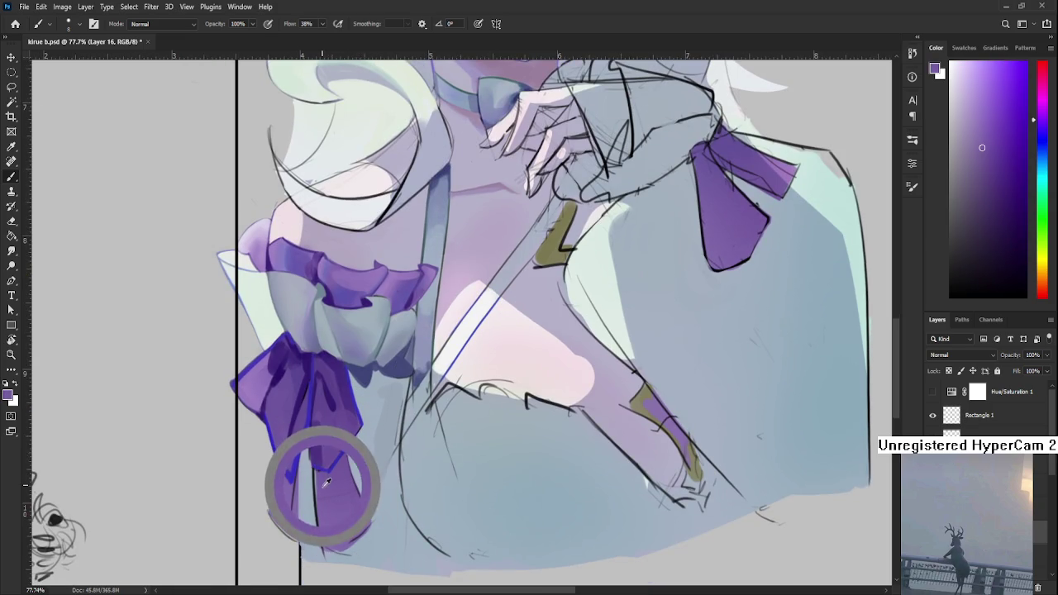
alt+click(312, 418)
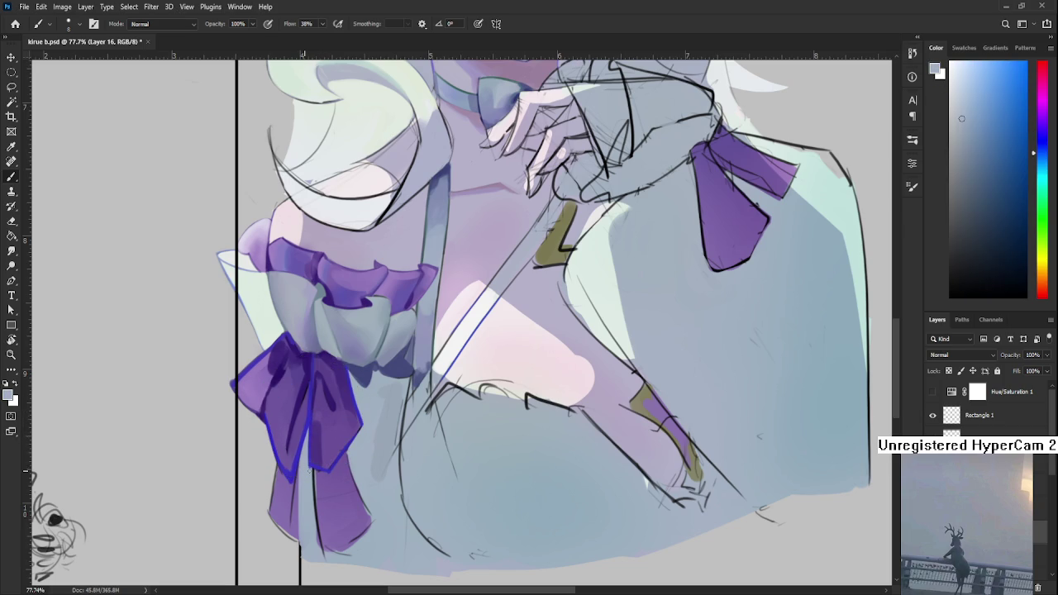
alt+click(313, 464)
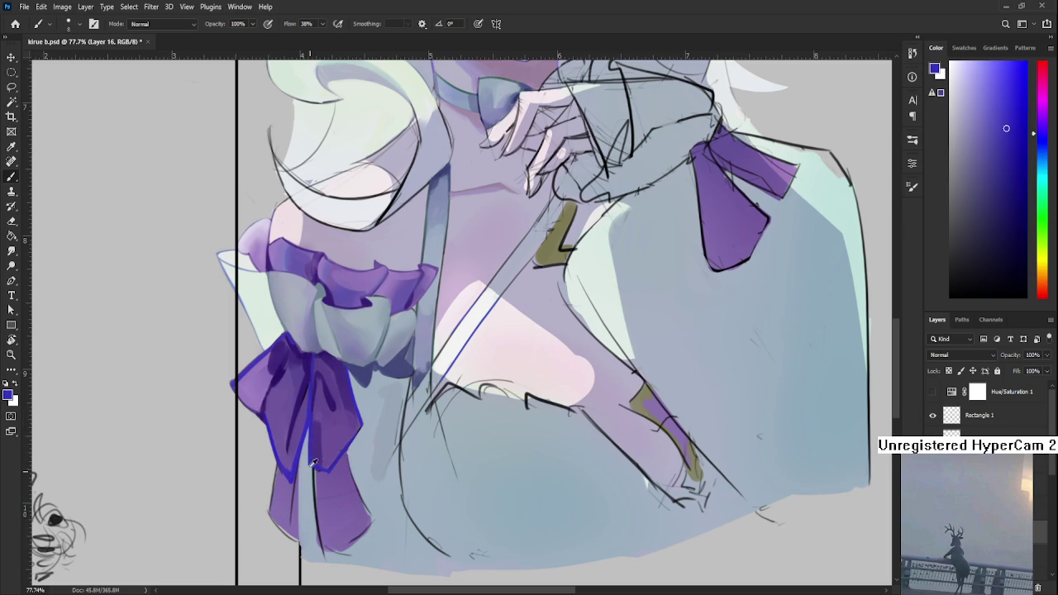
alt+click(283, 469)
alt+click(290, 479)
alt+click(288, 468)
scroll(360, 423, down, 3)
Step: Zoom in and pan down to frame the sleeve bow
scroll(360, 423, down, 1)
scroll(360, 423, up, 3)
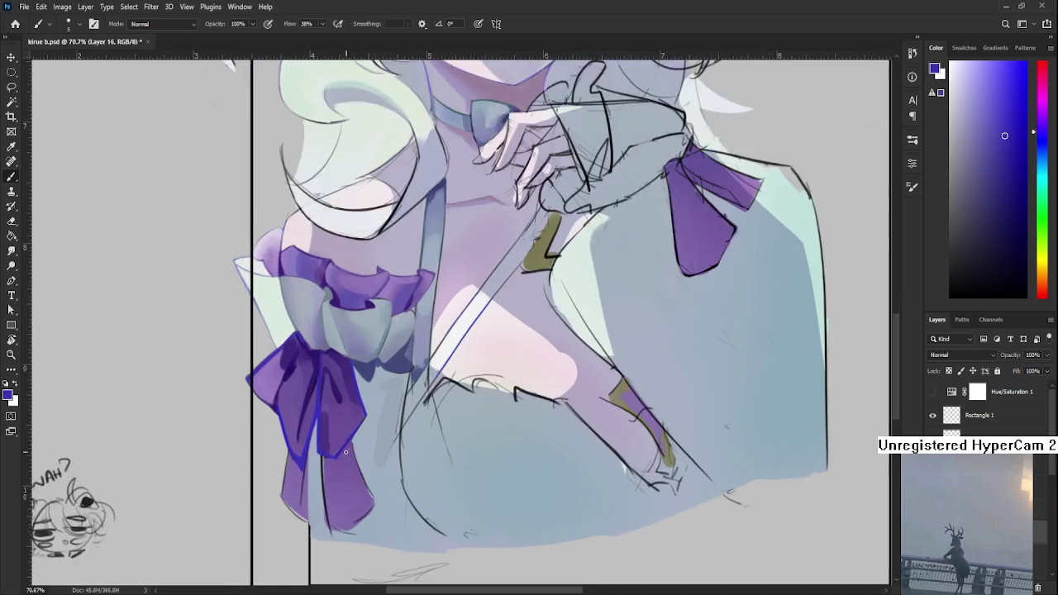
scroll(361, 423, up, 2)
scroll(289, 486, up, 1)
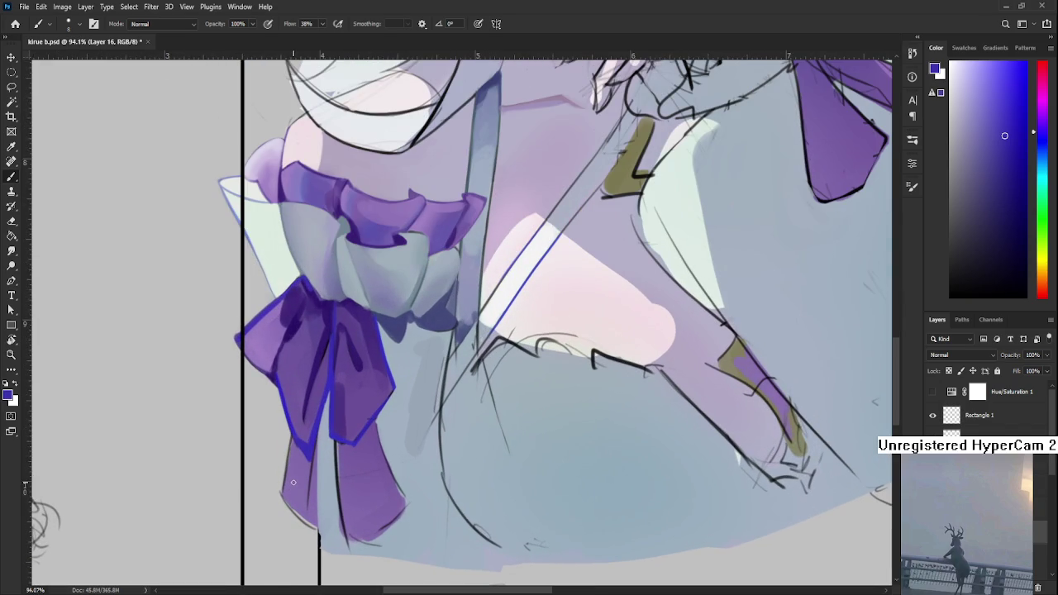
drag(314, 420, 312, 498)
alt+click(376, 429)
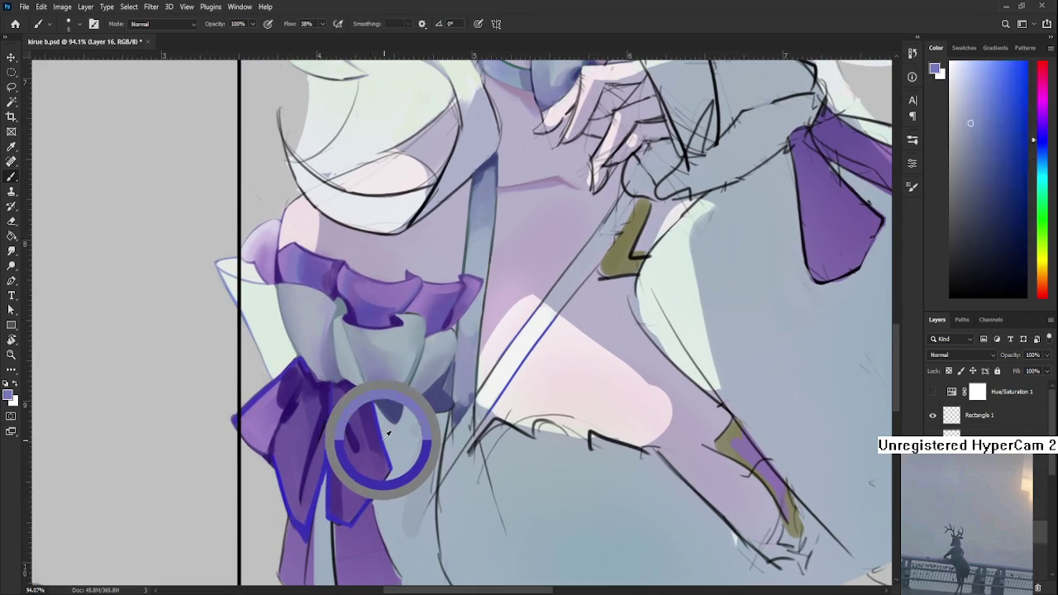
Step: Tilt the canvas view, then bring it back to about 6° for painting
key(r)
drag(384, 432, 292, 440)
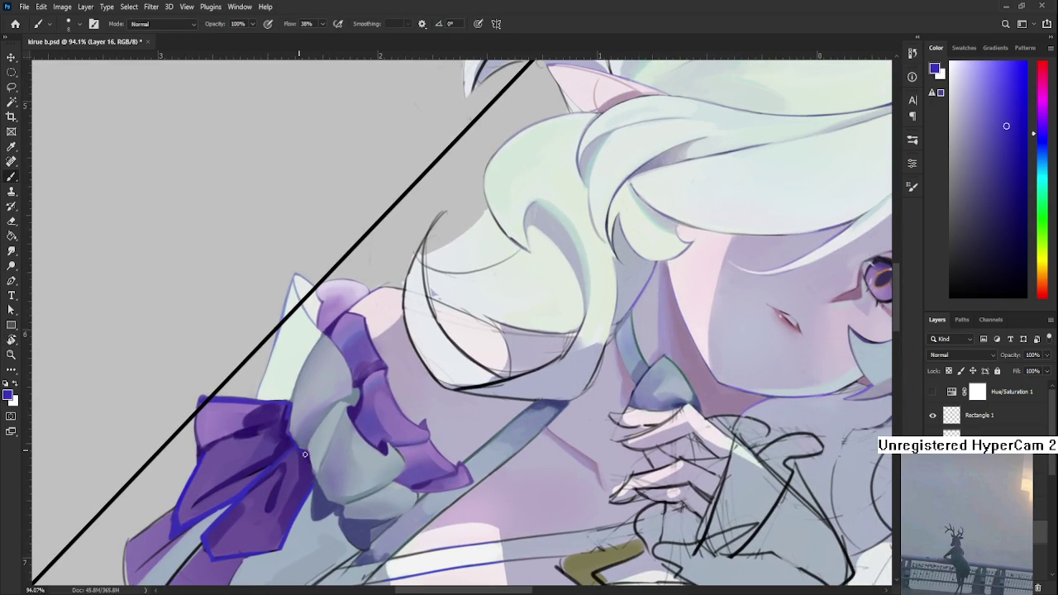
scroll(289, 447, down, 3)
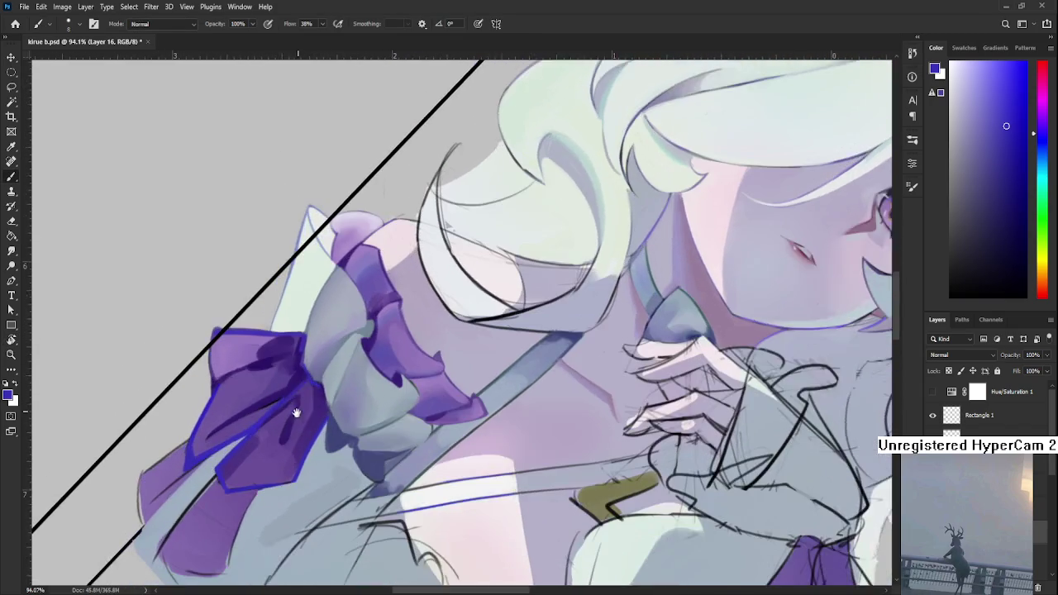
scroll(281, 422, down, 3)
key(r)
drag(282, 387, 345, 537)
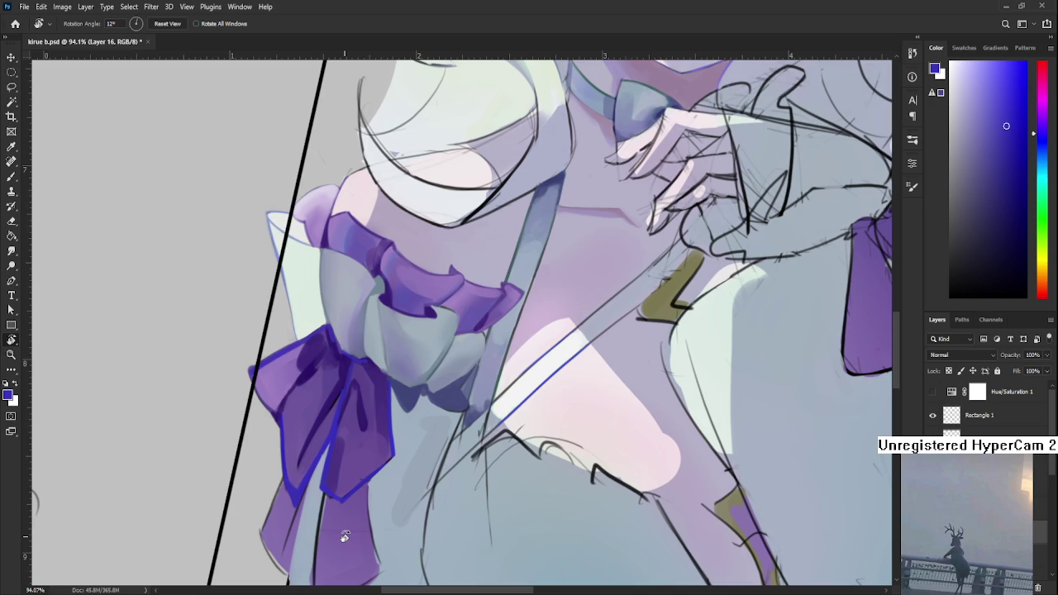
mouse_move(308, 480)
mouse_down()
mouse_move(329, 494)
mouse_move(342, 413)
mouse_move(285, 489)
mouse_up()
key(b)
alt+click(337, 473)
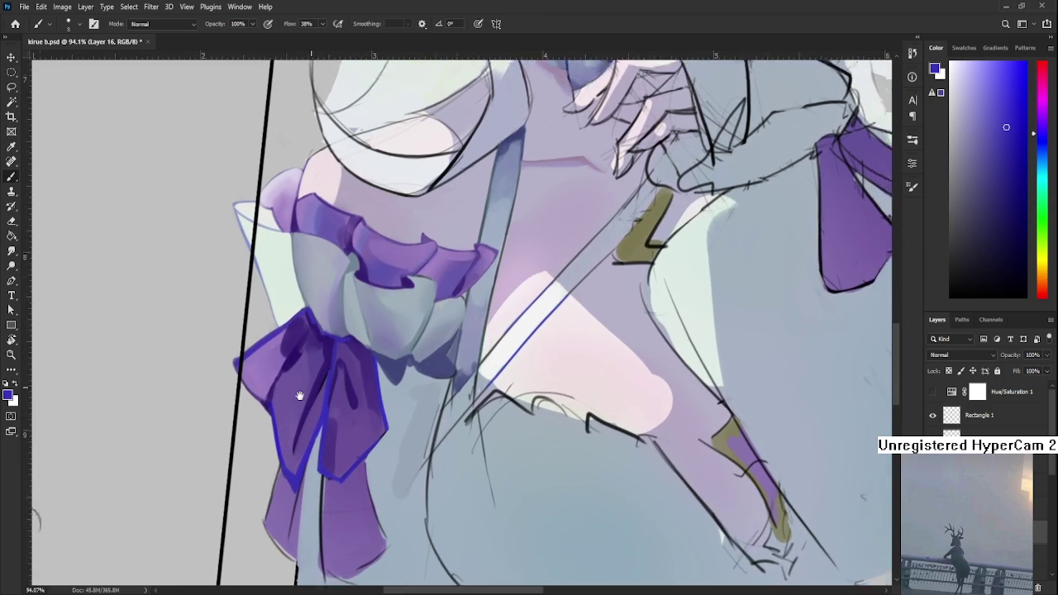
Step: Shade the folds near the bow's knot with alternating darker and lighter purples
alt+click(306, 406)
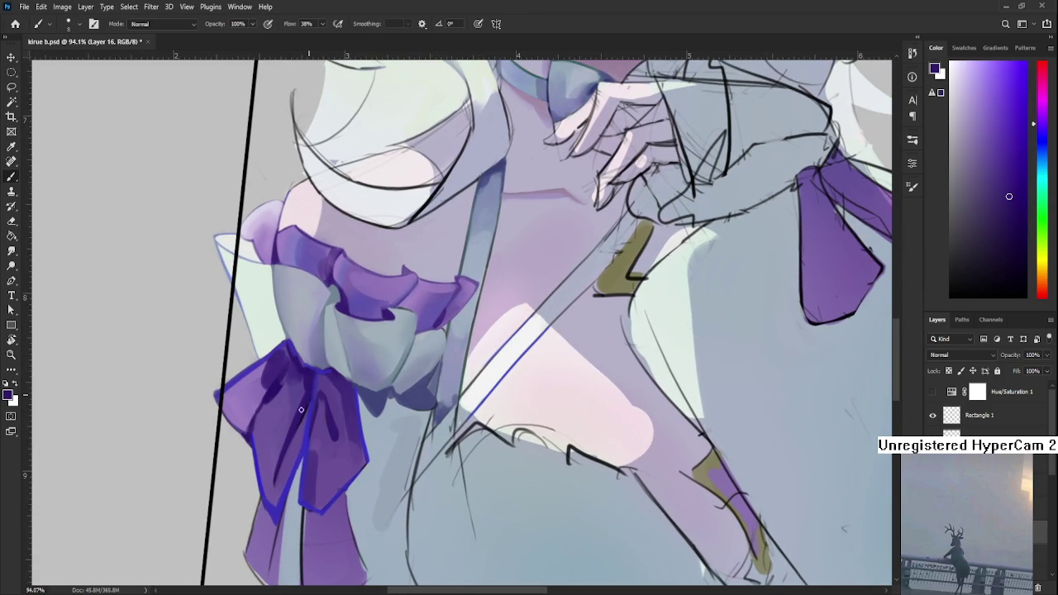
alt+click(311, 383)
alt+click(299, 357)
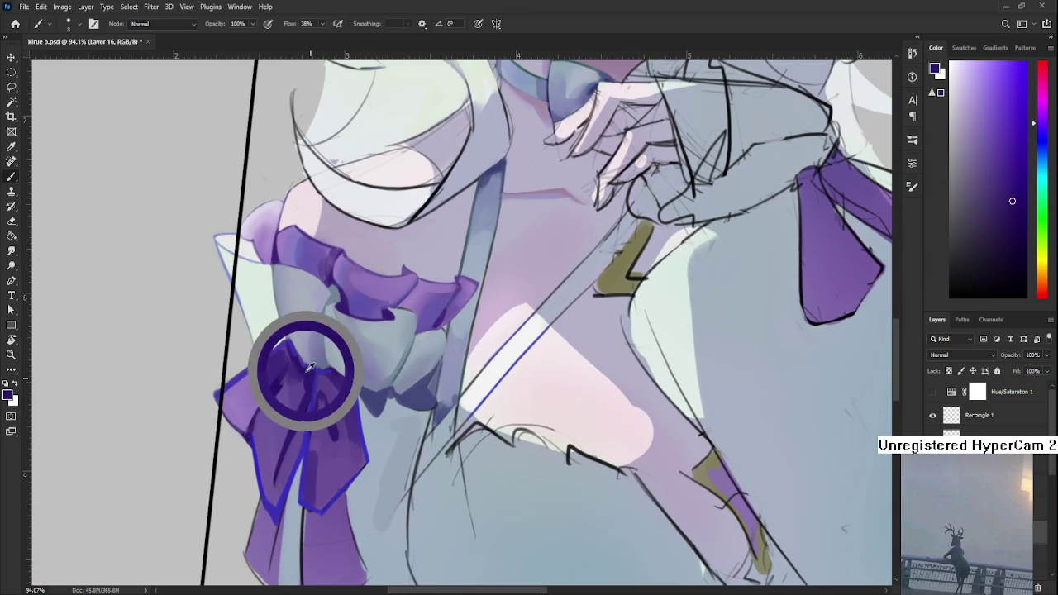
alt+click(295, 348)
alt+click(295, 354)
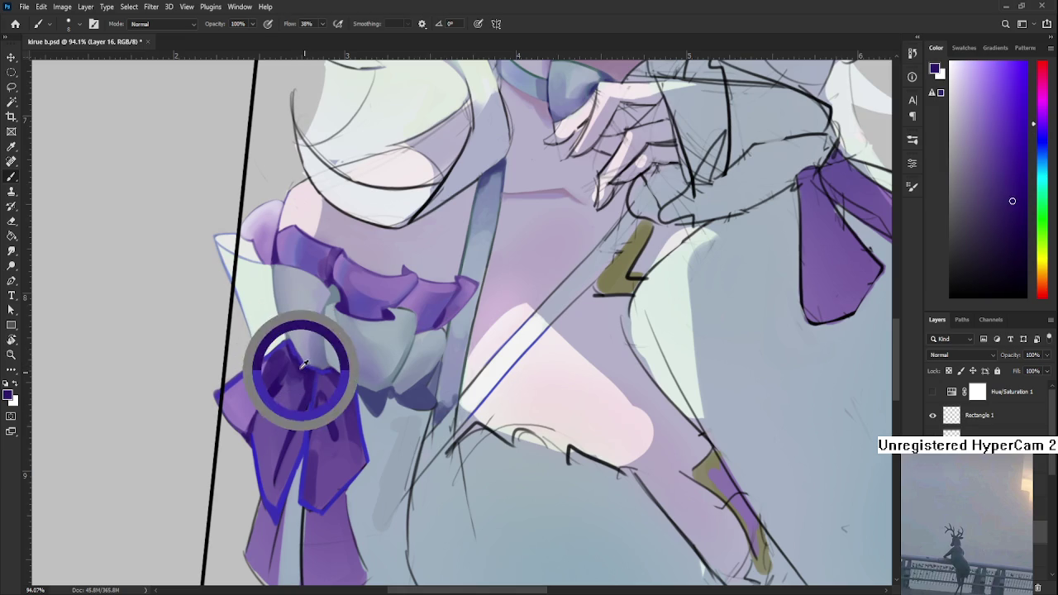
alt+click(298, 357)
alt+click(303, 365)
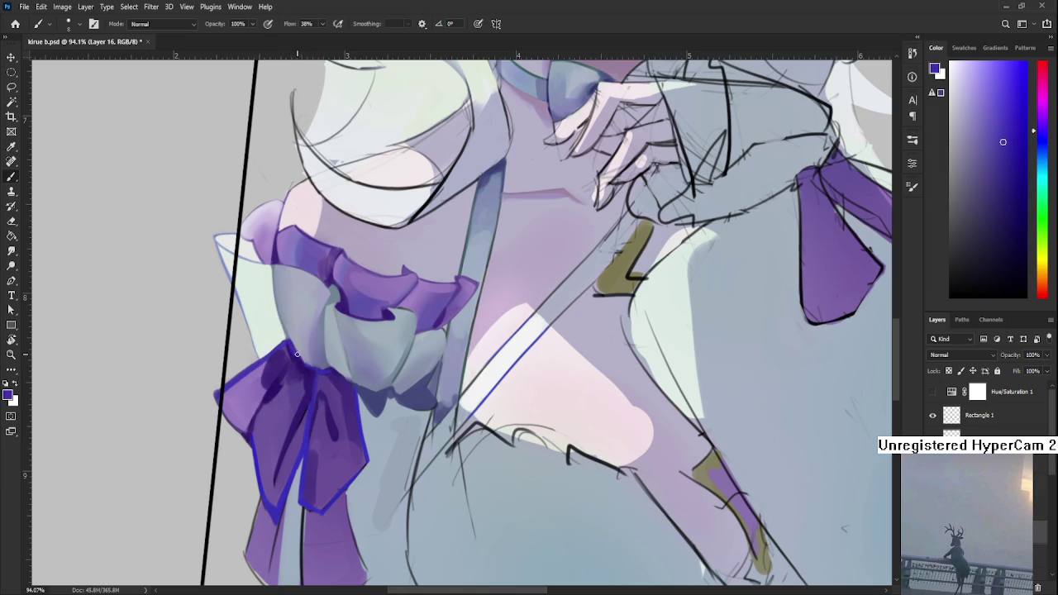
alt+click(299, 349)
alt+click(301, 355)
alt+click(301, 351)
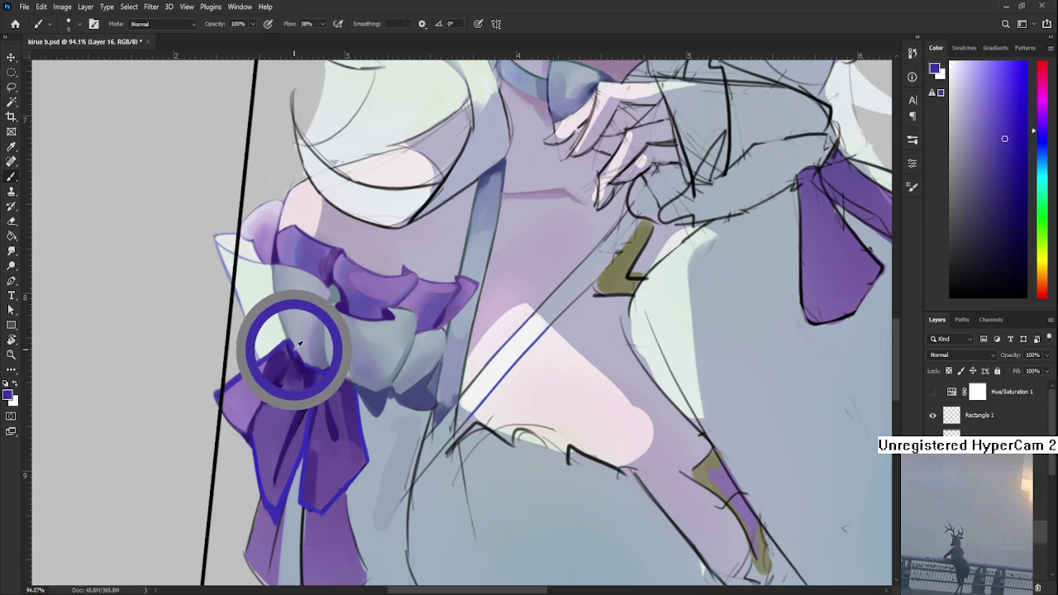
Step: Refine the upper lobes' fold shading with muted, saturated and darker purples
drag(301, 350, 297, 351)
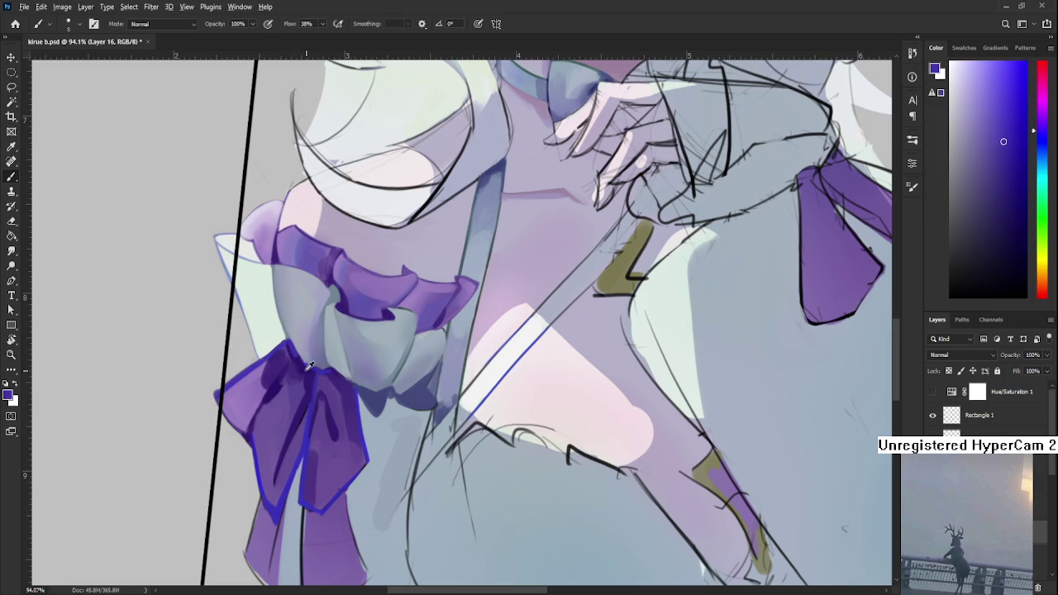
alt+click(299, 346)
drag(300, 343, 294, 350)
alt+click(303, 366)
alt+click(296, 359)
alt+click(300, 375)
alt+click(305, 363)
alt+click(302, 367)
alt+click(301, 362)
alt+click(296, 354)
Step: Trace blue rim lines around the bow's lobes and the left lobe's edge
drag(394, 452, 411, 402)
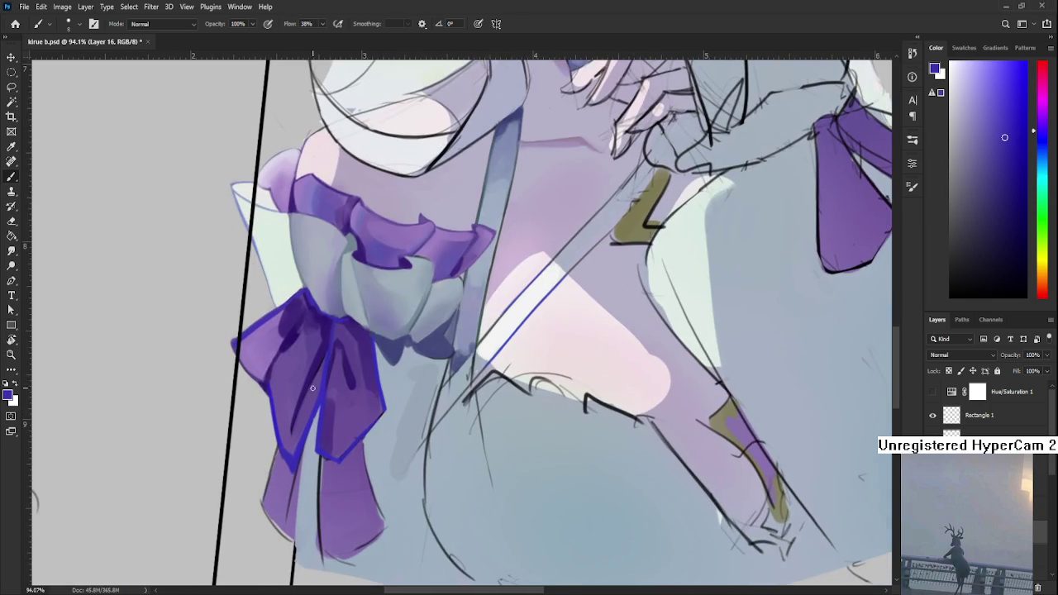
drag(267, 376, 304, 481)
alt+click(295, 448)
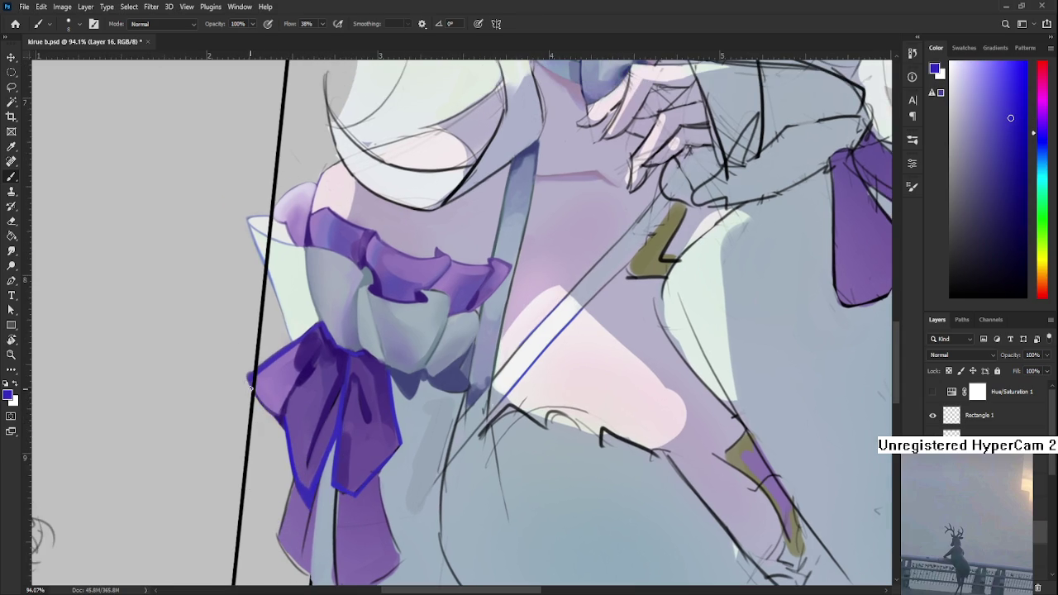
drag(247, 379, 270, 401)
Step: Lasso the stray blue overshoot left of the bow and erase it
key(e)
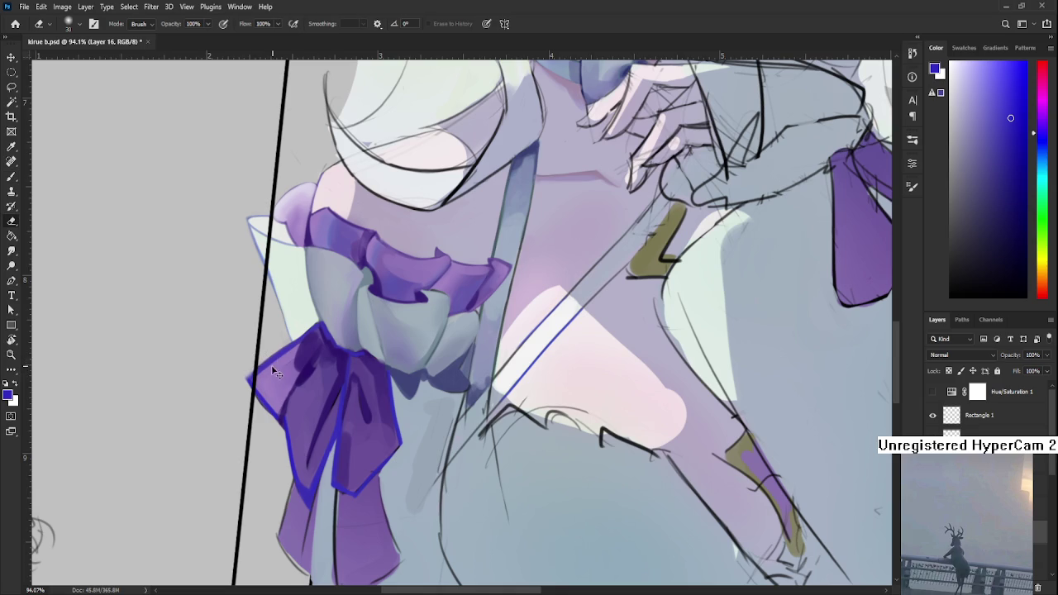
key(r)
drag(277, 371, 334, 423)
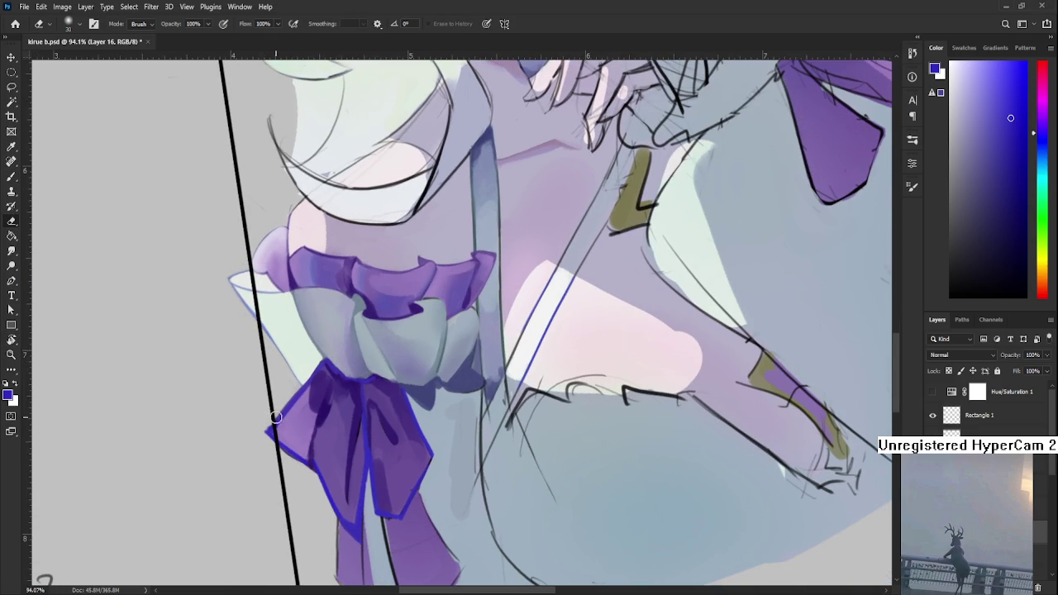
key(l)
drag(280, 413, 296, 387)
key(e)
Step: Deselect and tilt the view slightly counter-clockwise for painting
key(l)
key(ctrl+d)
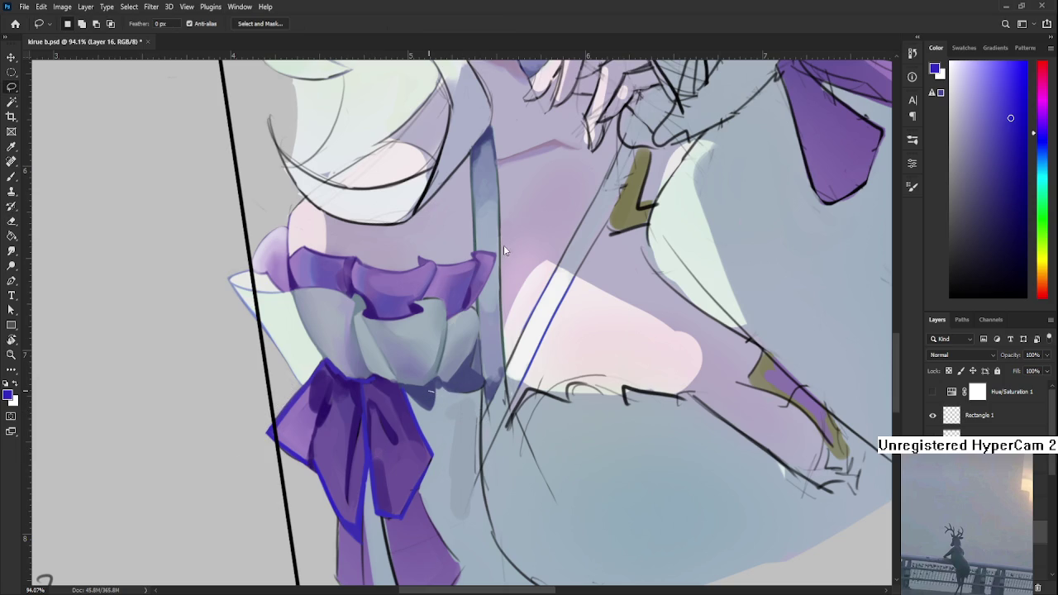
key(r)
drag(519, 235, 453, 396)
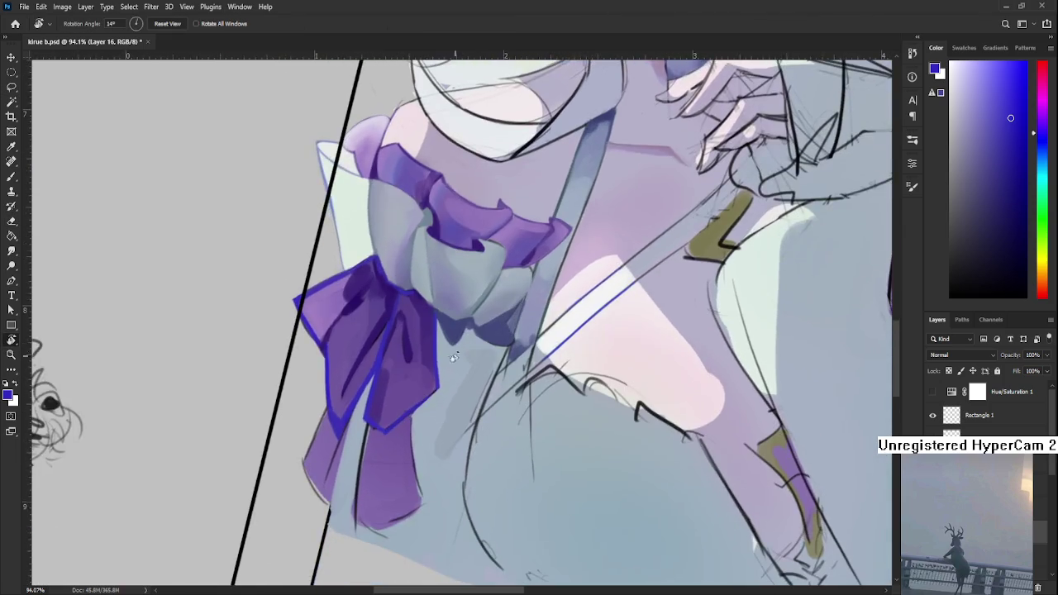
key(b)
alt+click(331, 389)
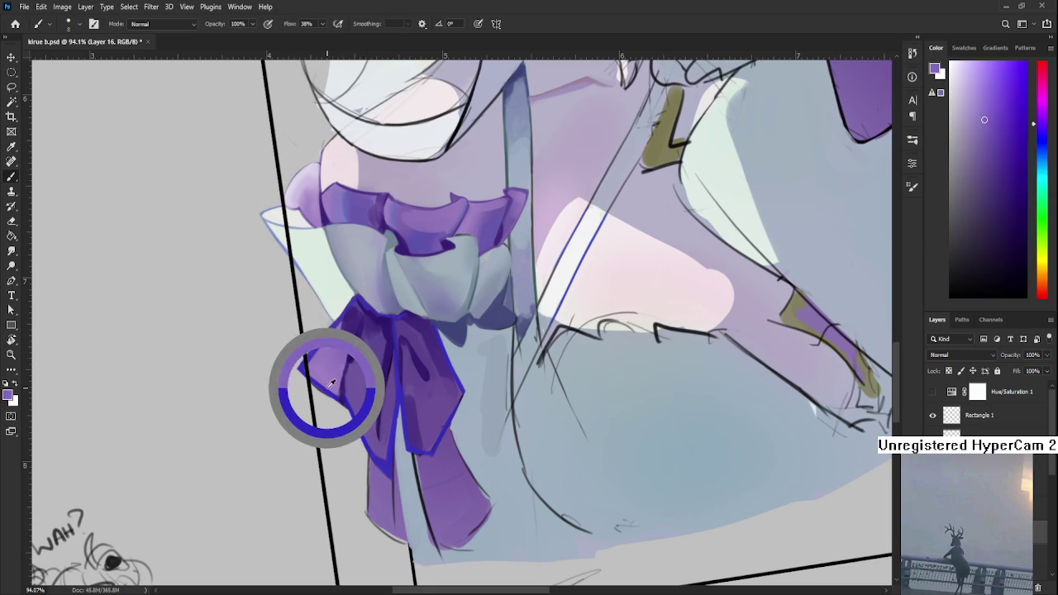
Step: Retouch the left lobe edge with saturated blue-purple, rotating the view to about 8°
drag(337, 339, 334, 360)
alt+click(354, 437)
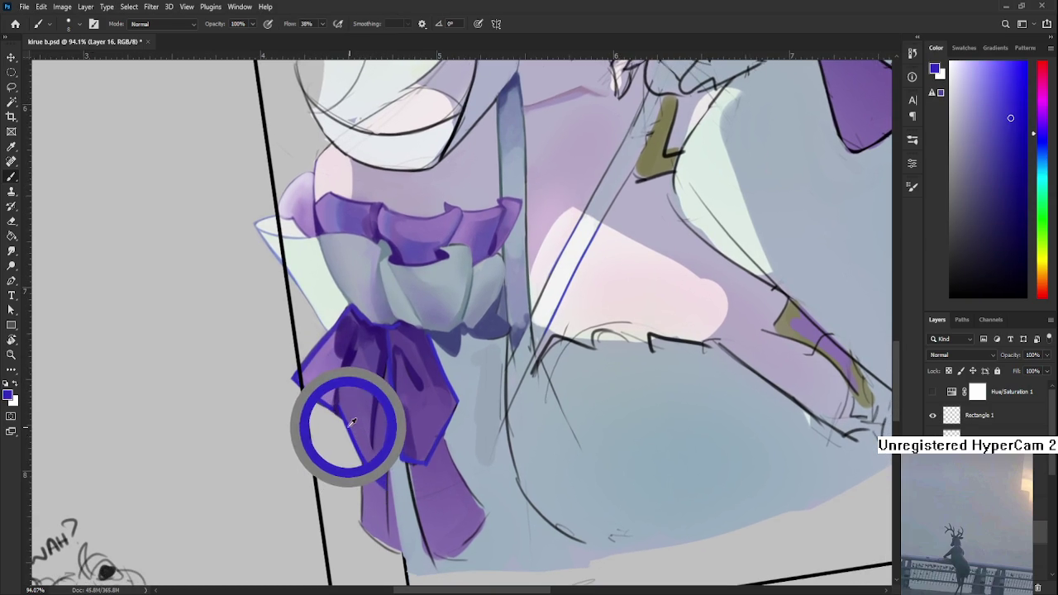
alt+click(333, 401)
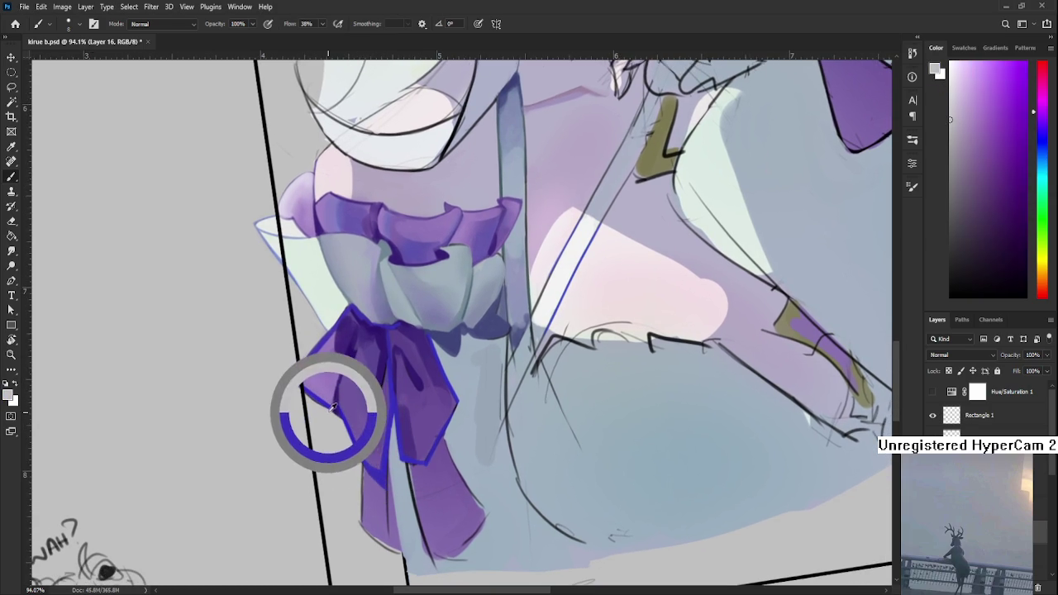
alt+click(335, 400)
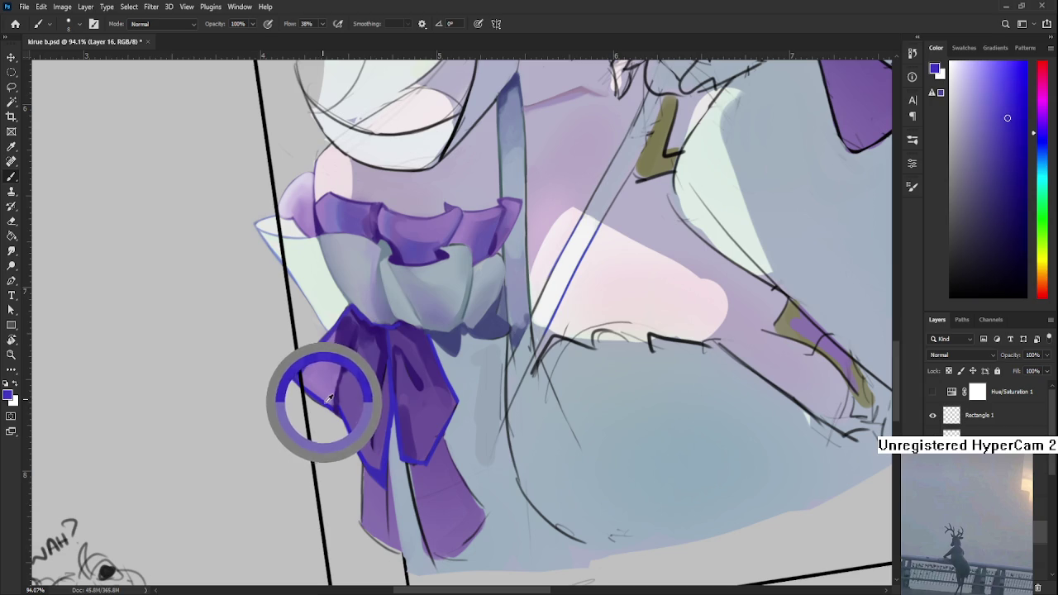
key(r)
drag(333, 400, 460, 402)
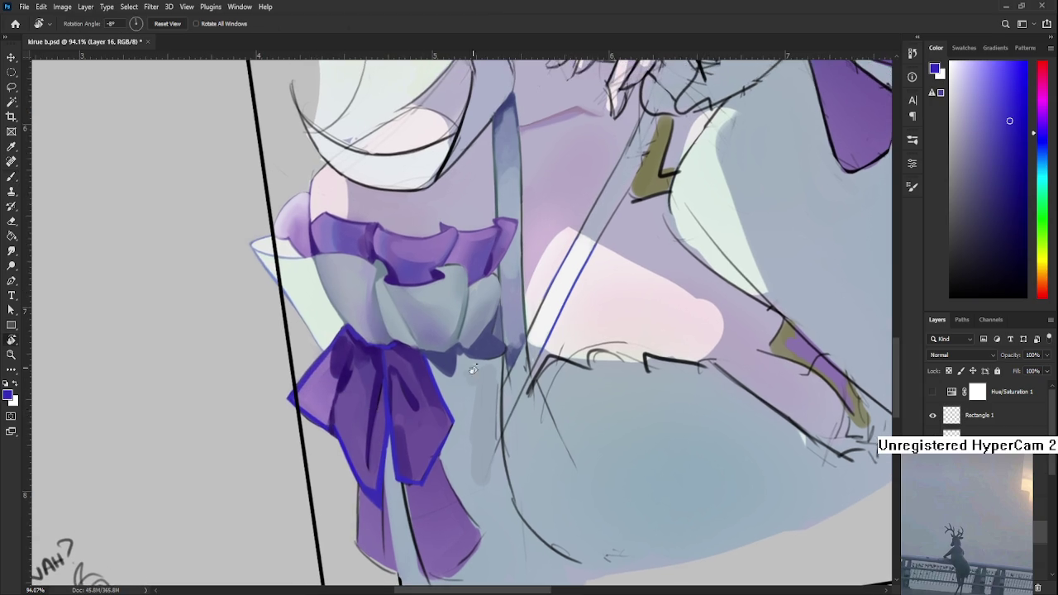
mouse_move(460, 401)
mouse_down()
mouse_move(341, 420)
mouse_move(366, 421)
mouse_move(355, 392)
mouse_move(395, 355)
mouse_up()
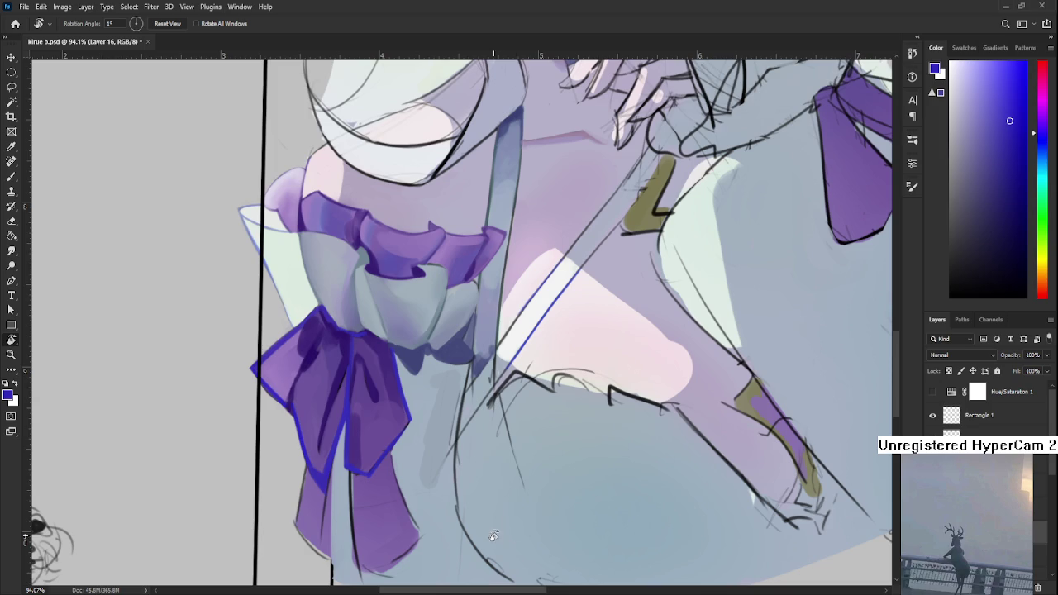
Step: Tilt the canvas slightly and sample the bow's colours with the brush
click(363, 479)
key(b)
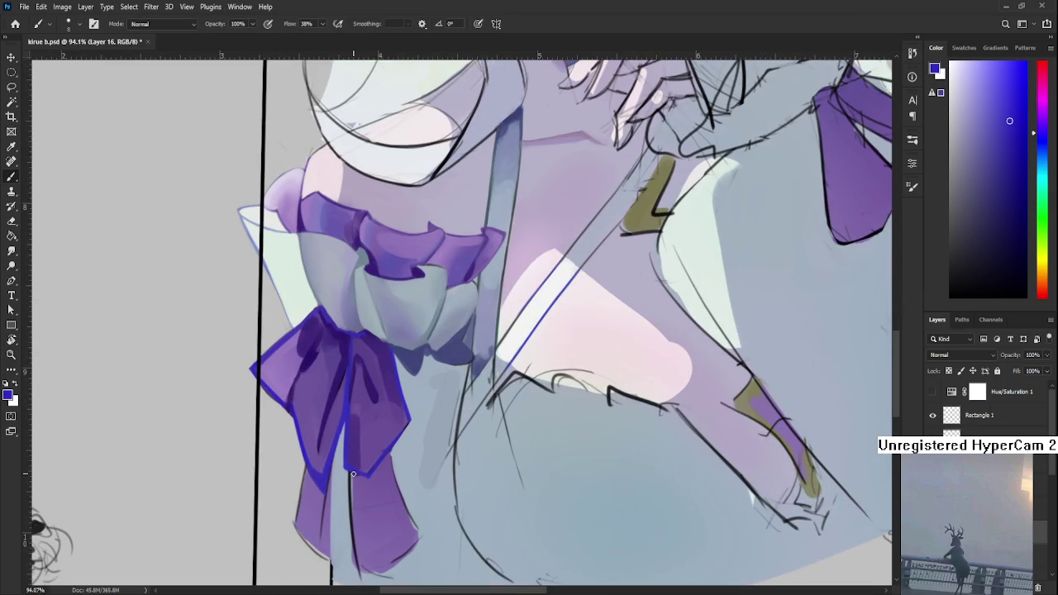
alt+click(343, 401)
alt+click(295, 420)
key(l)
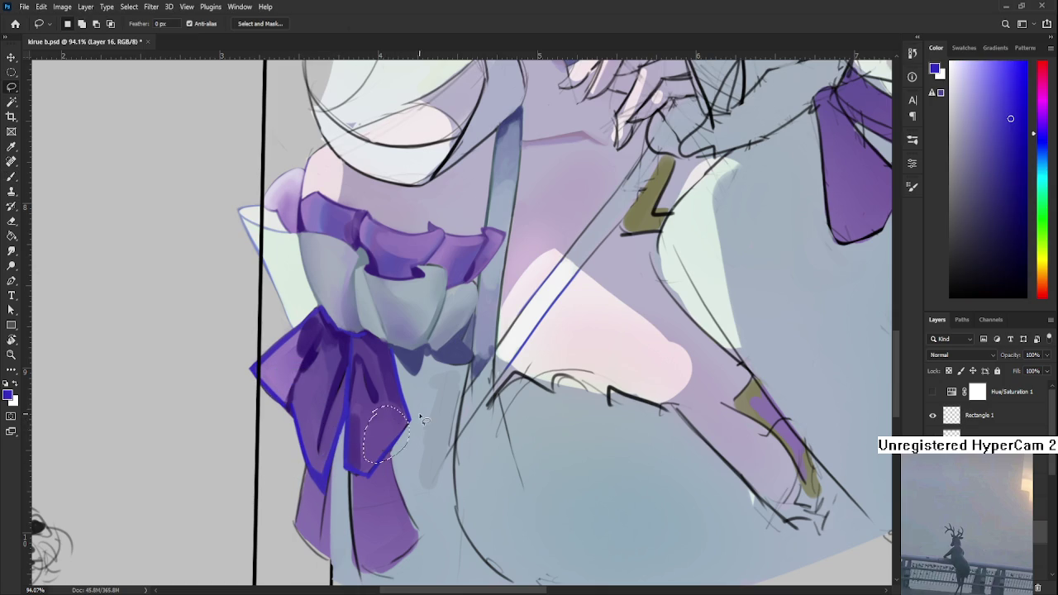
key(b)
Step: Lighten the bow's shading and stroke a blue outline along its lower-right edge
drag(361, 417, 303, 426)
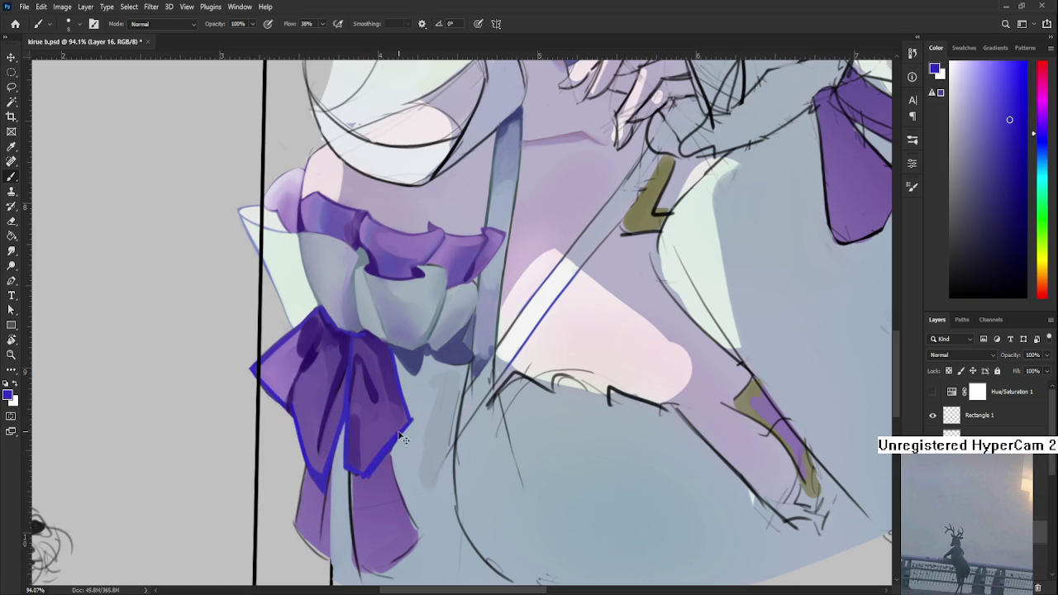
drag(406, 427, 376, 463)
alt+click(367, 459)
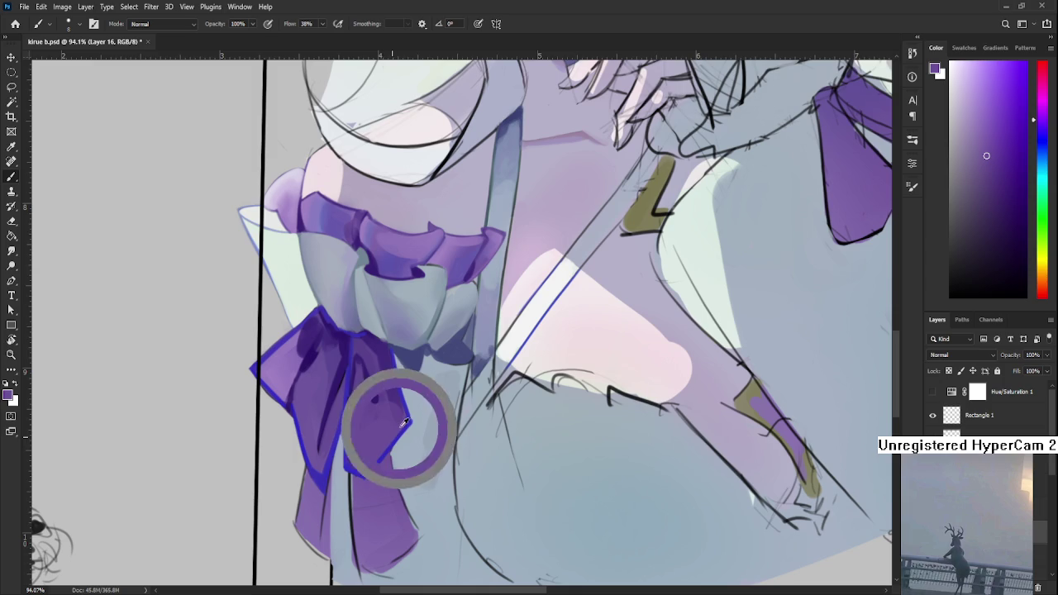
alt+click(364, 474)
alt+click(368, 483)
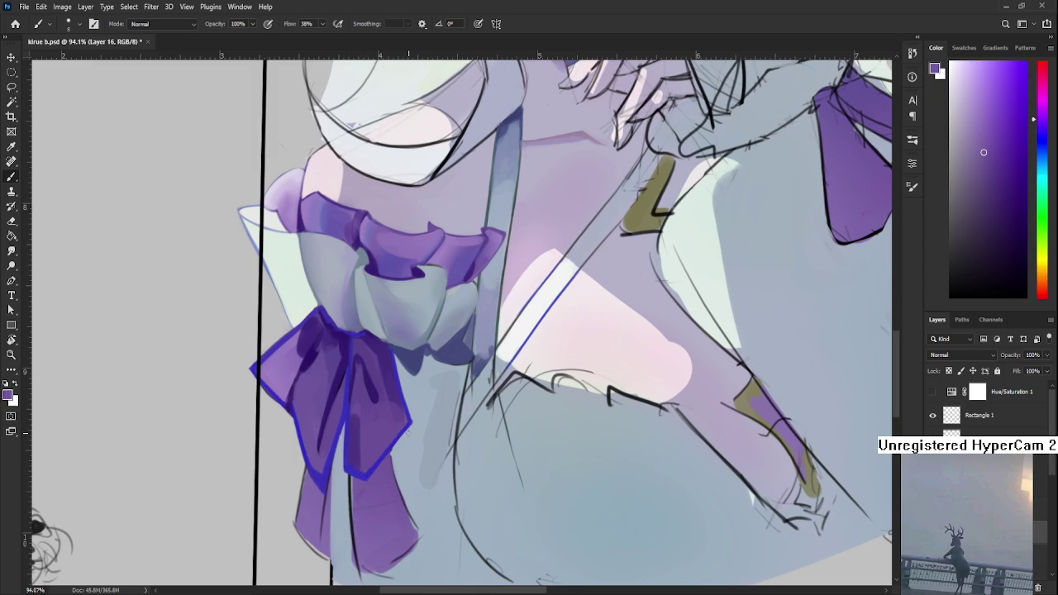
drag(383, 427, 403, 451)
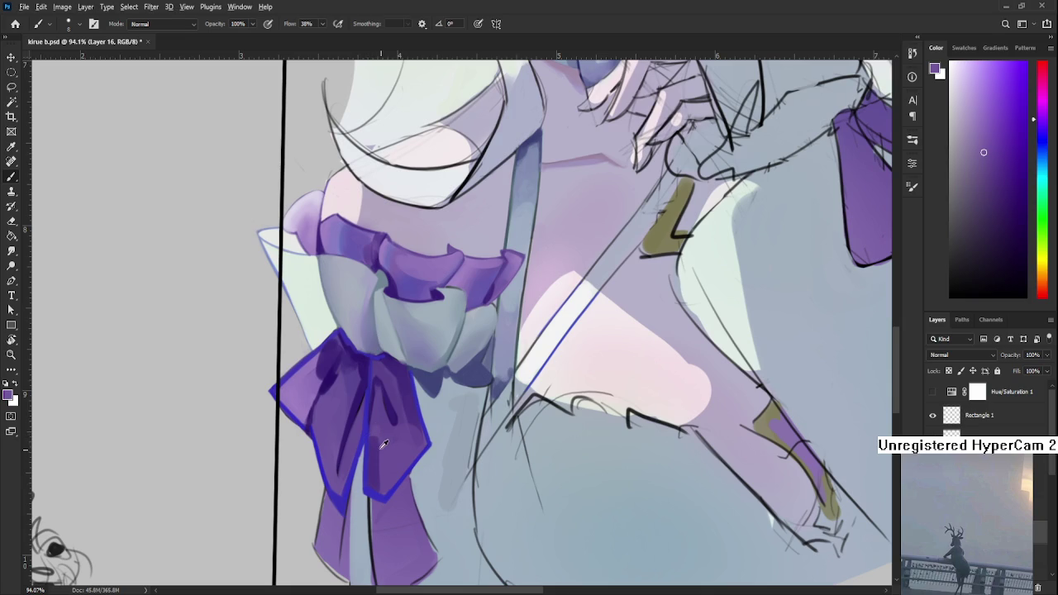
alt+click(295, 413)
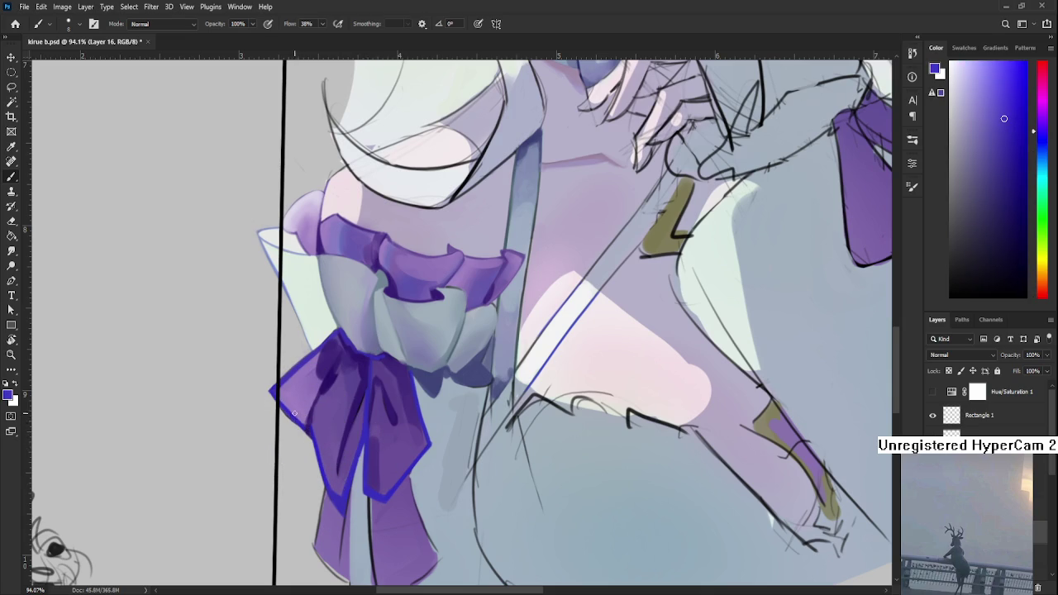
alt+click(315, 424)
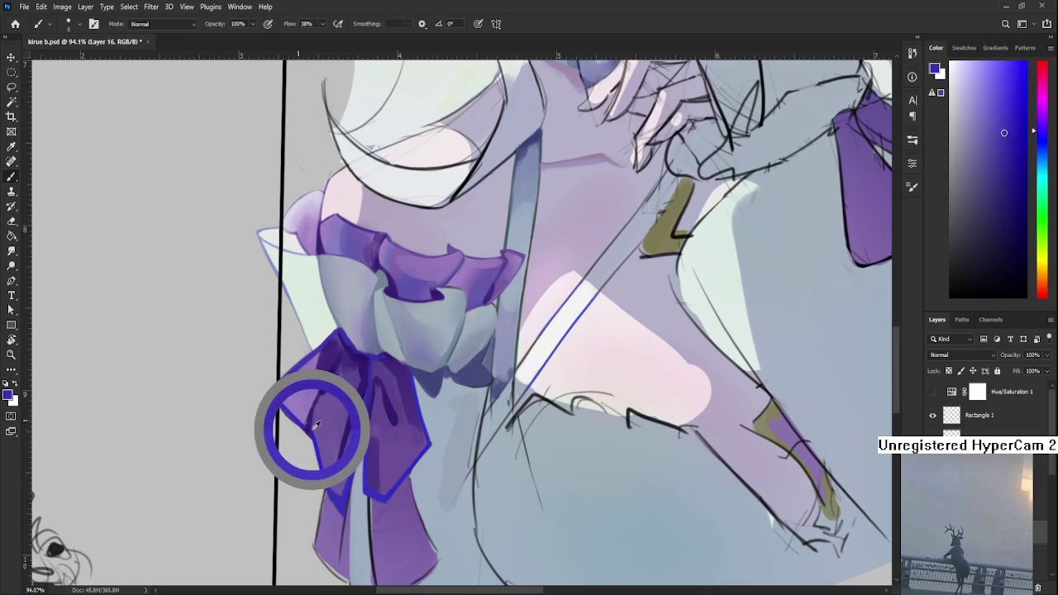
drag(316, 424, 307, 424)
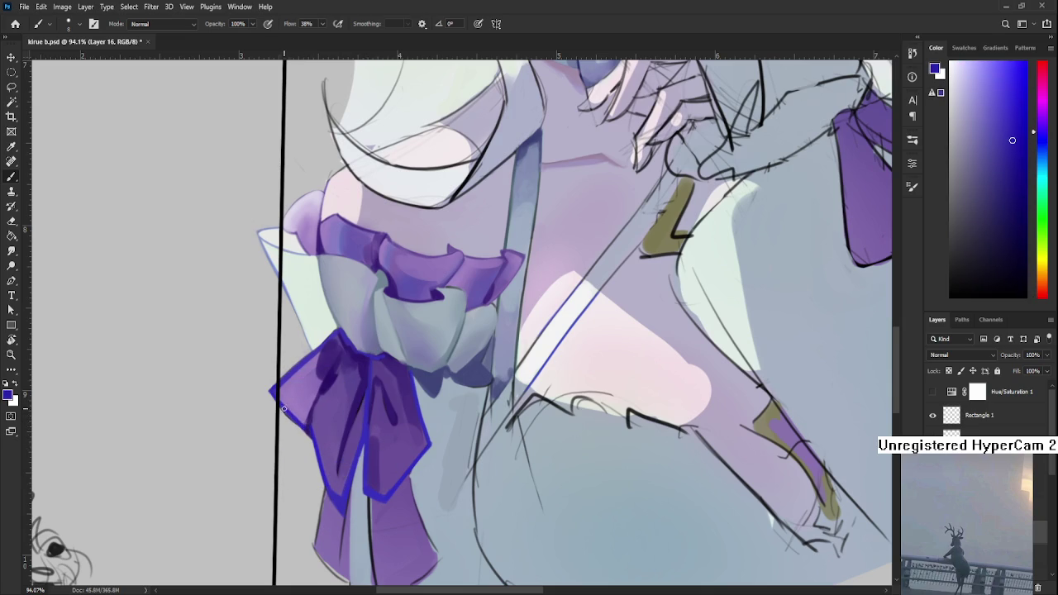
key(e)
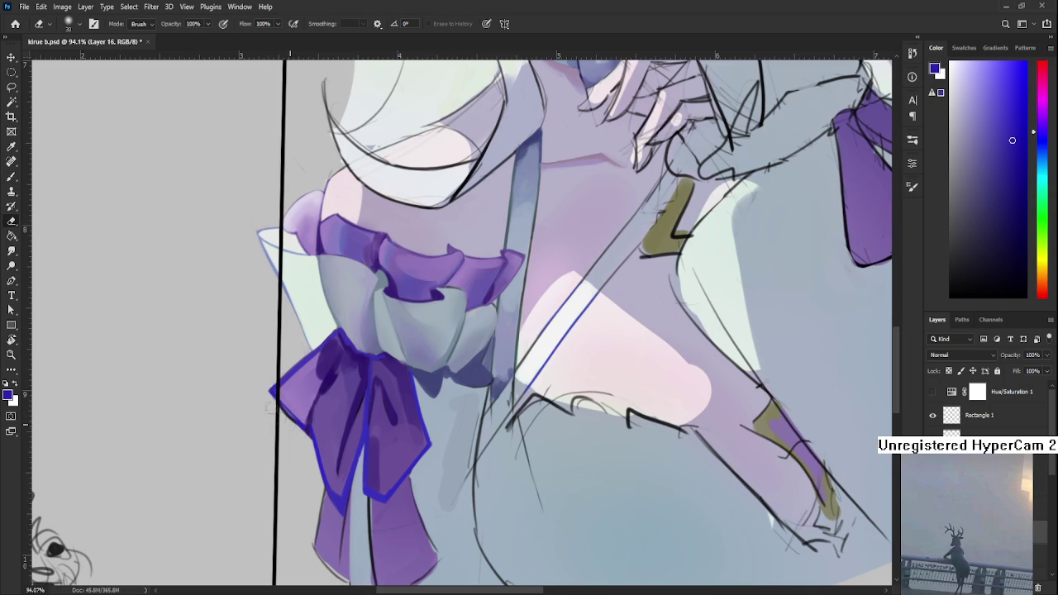
key(b)
alt+click(314, 405)
drag(314, 405, 304, 421)
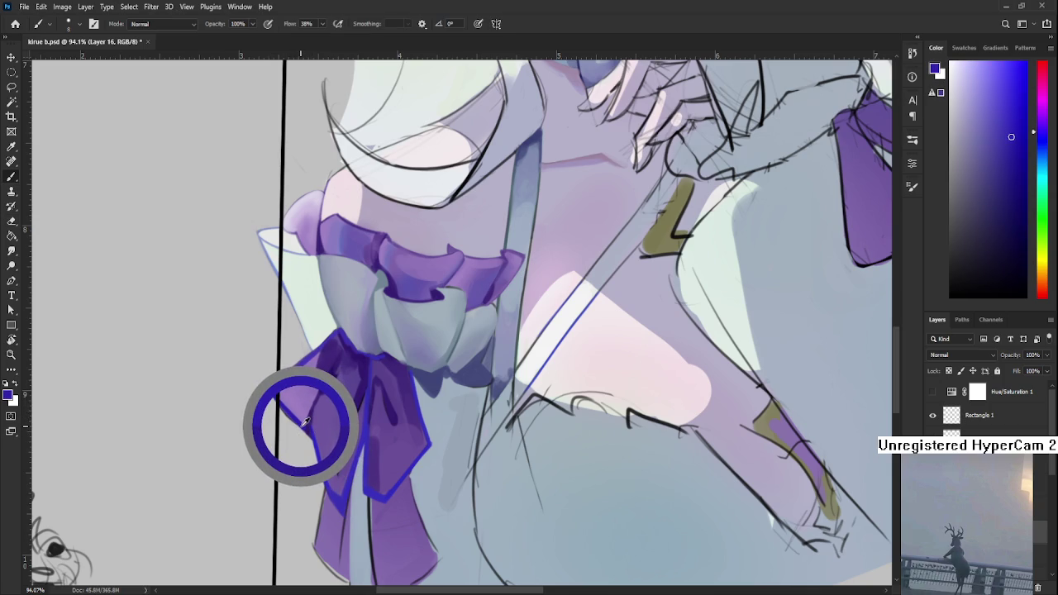
alt+drag(304, 421, 276, 396)
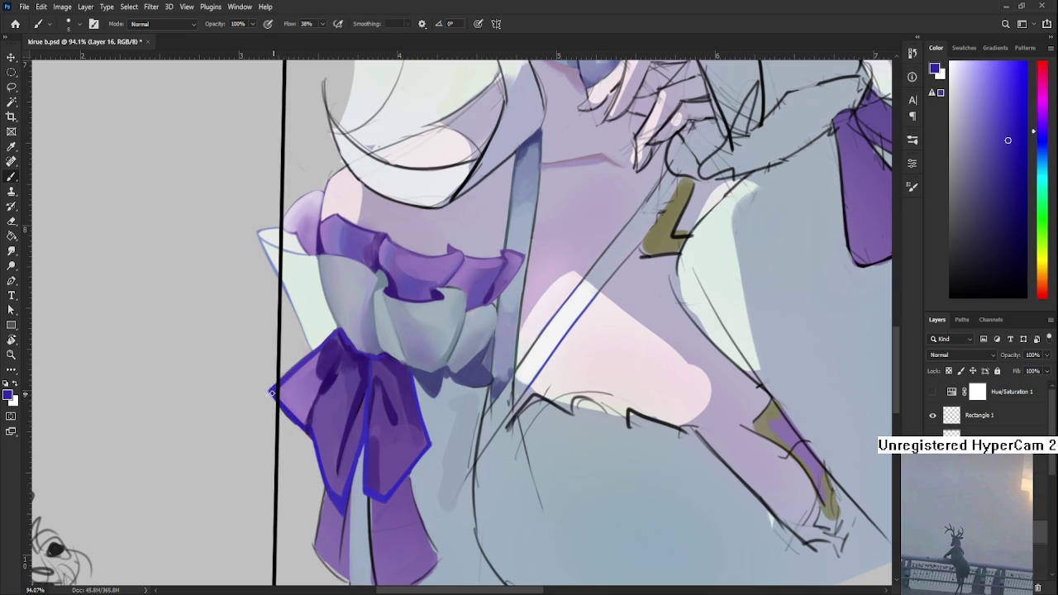
key(e)
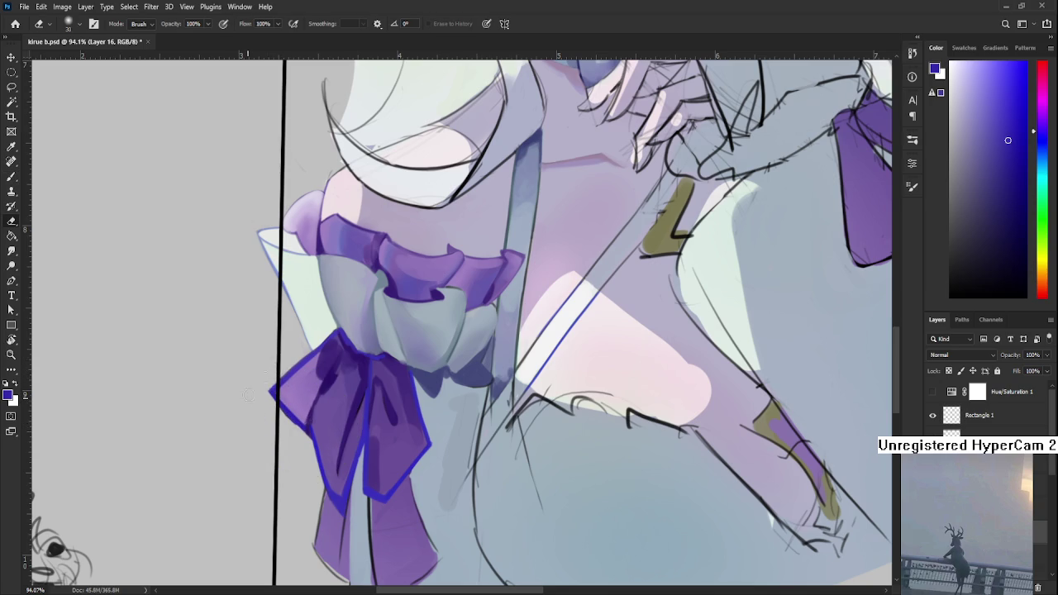
mouse_move(349, 420)
mouse_down()
mouse_move(328, 389)
mouse_move(299, 411)
mouse_up()
key(b)
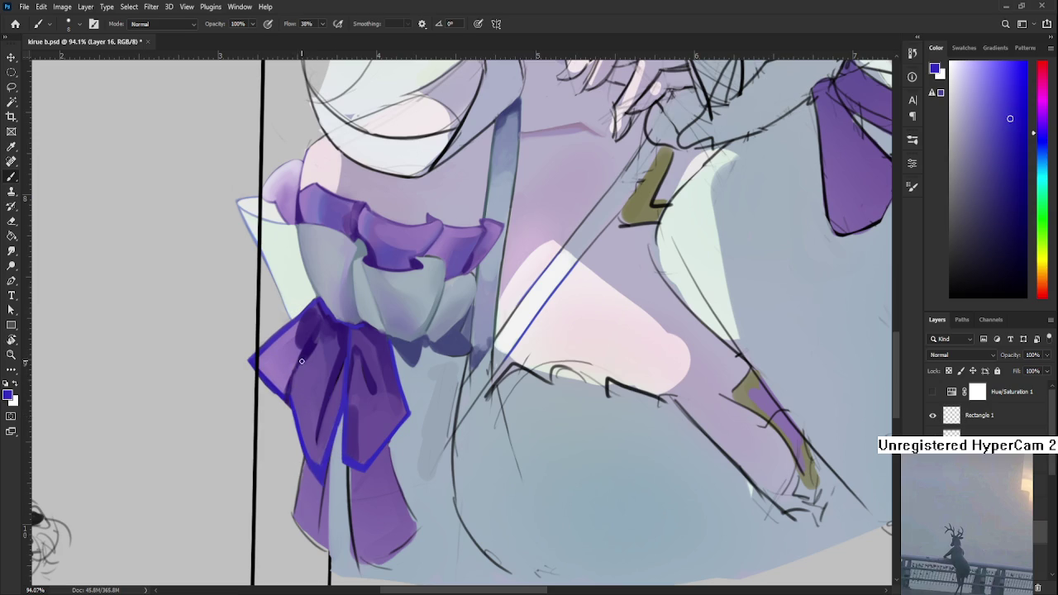
Step: Eyedrop a range of darker, lighter and bluer purples and the outline blue from the bow
alt+click(312, 362)
alt+click(300, 370)
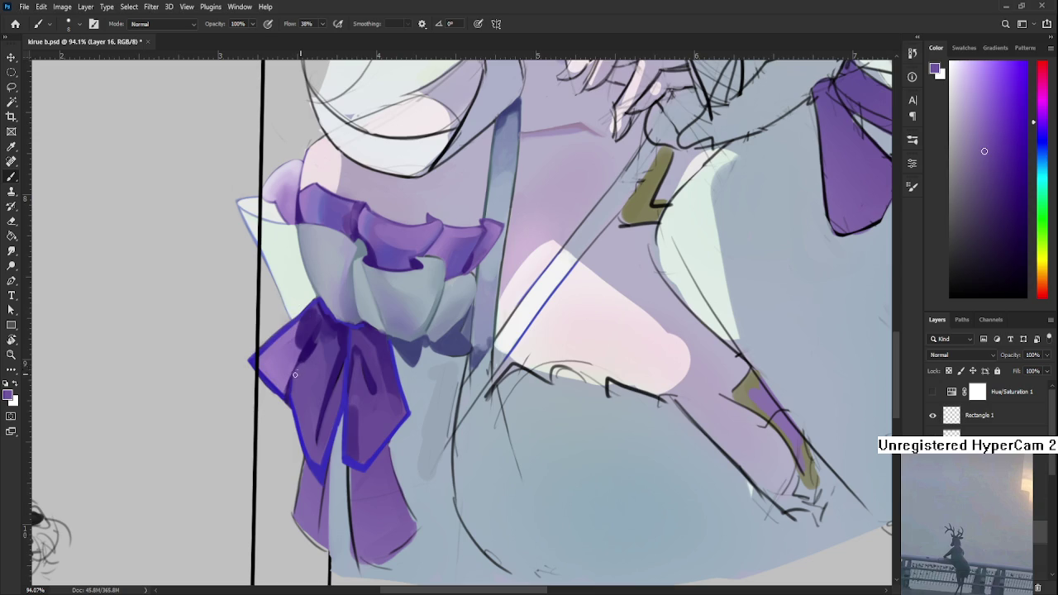
alt+click(300, 378)
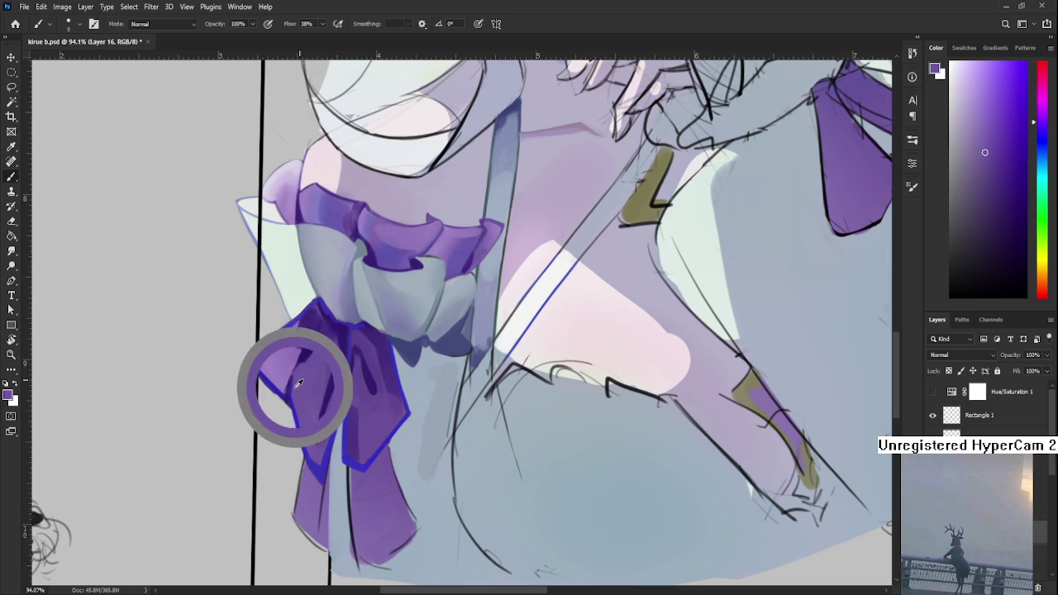
alt+click(292, 389)
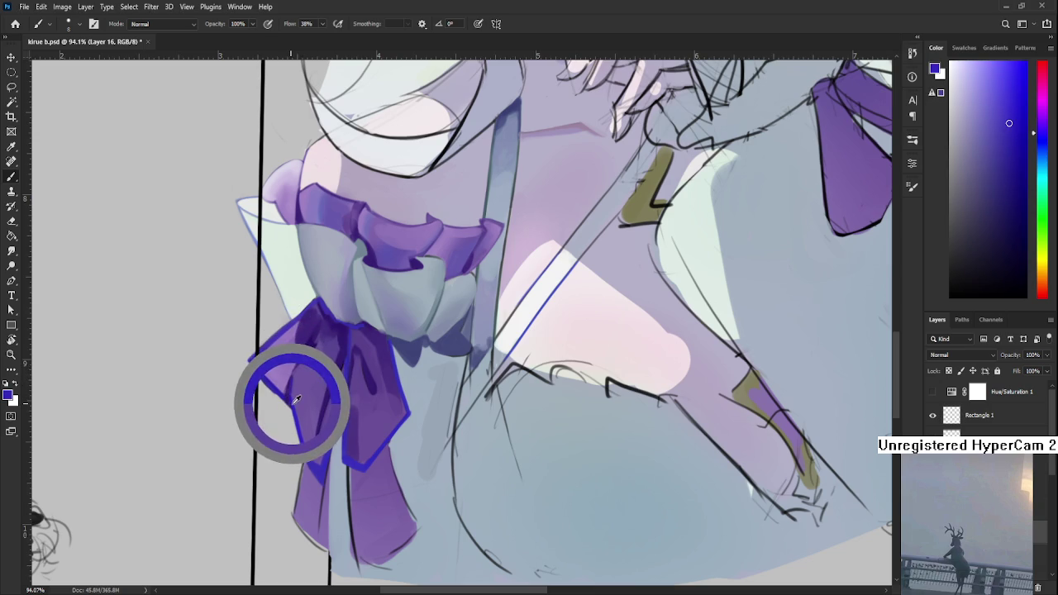
alt+click(294, 385)
alt+click(290, 402)
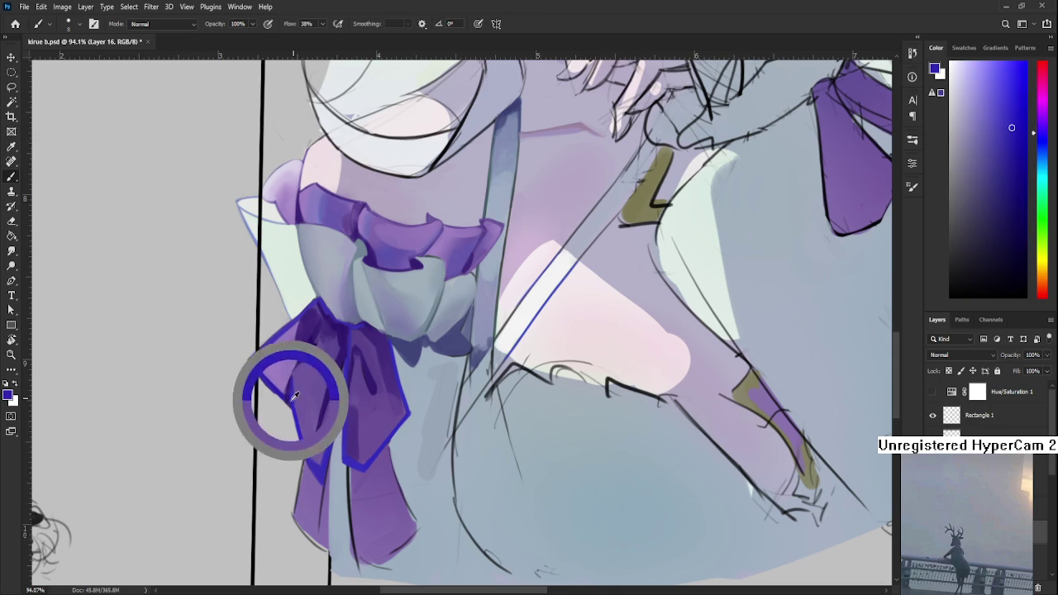
alt+click(288, 403)
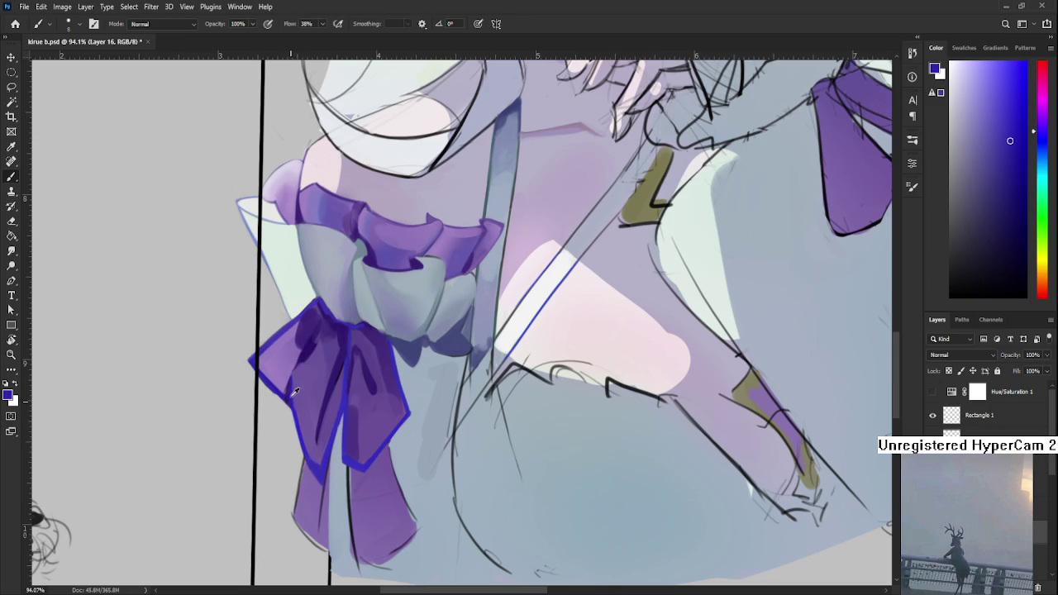
alt+click(297, 373)
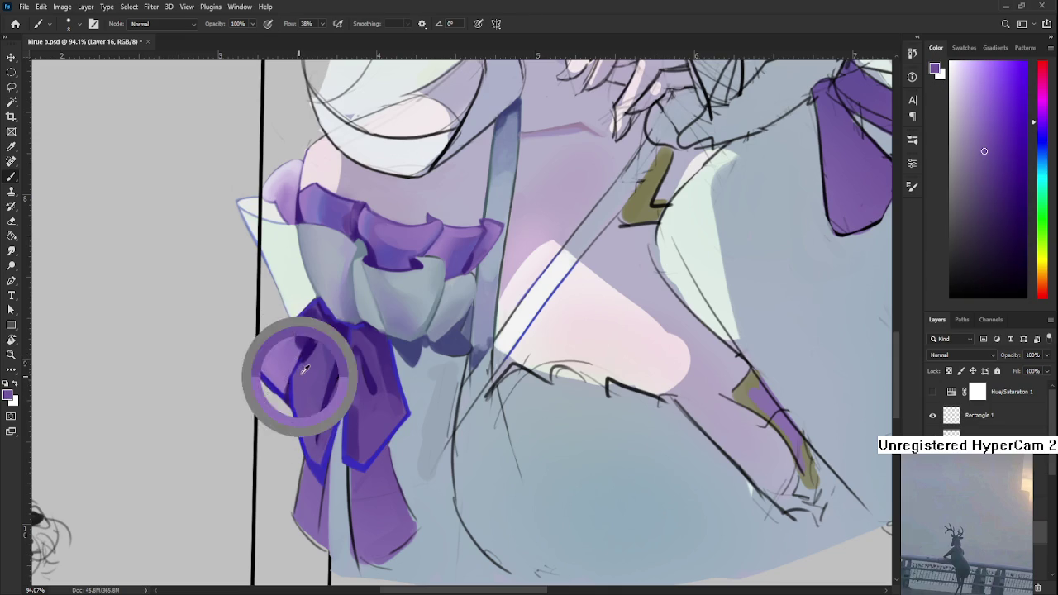
alt+click(306, 363)
drag(306, 364, 300, 359)
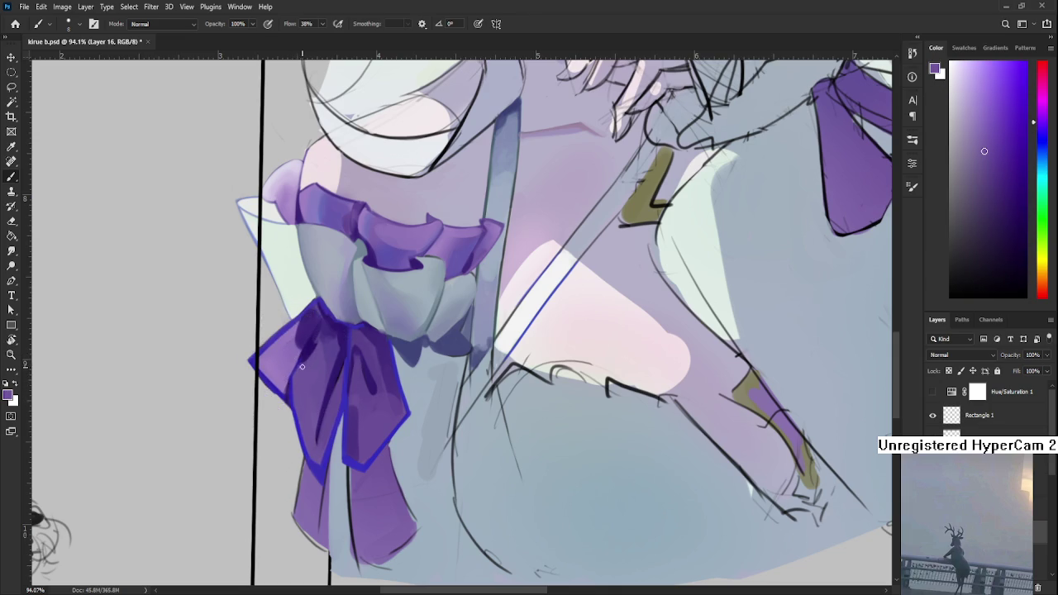
alt+click(298, 378)
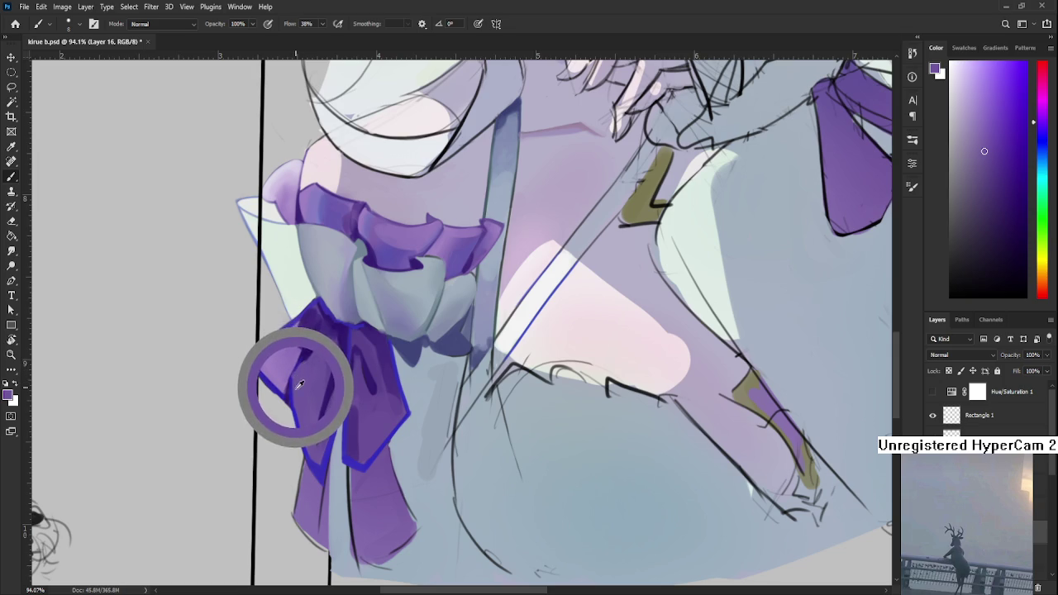
mouse_move(298, 377)
mouse_down()
mouse_move(293, 397)
mouse_move(272, 385)
mouse_up()
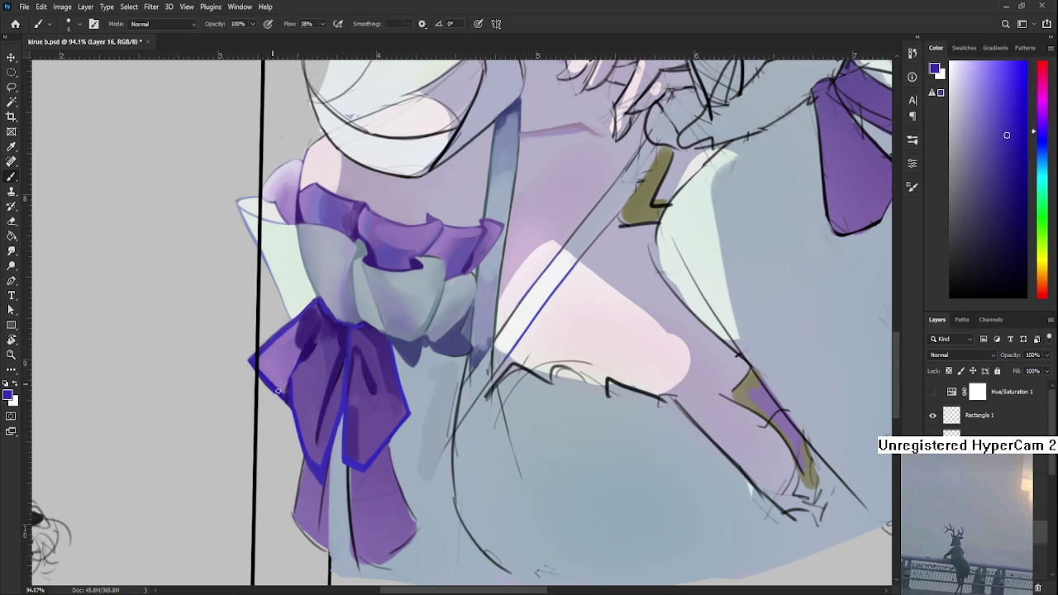
alt+click(273, 388)
Step: Erase, tilt the canvas, and trace a blue outline around the bow's lower-left lobe
key(e)
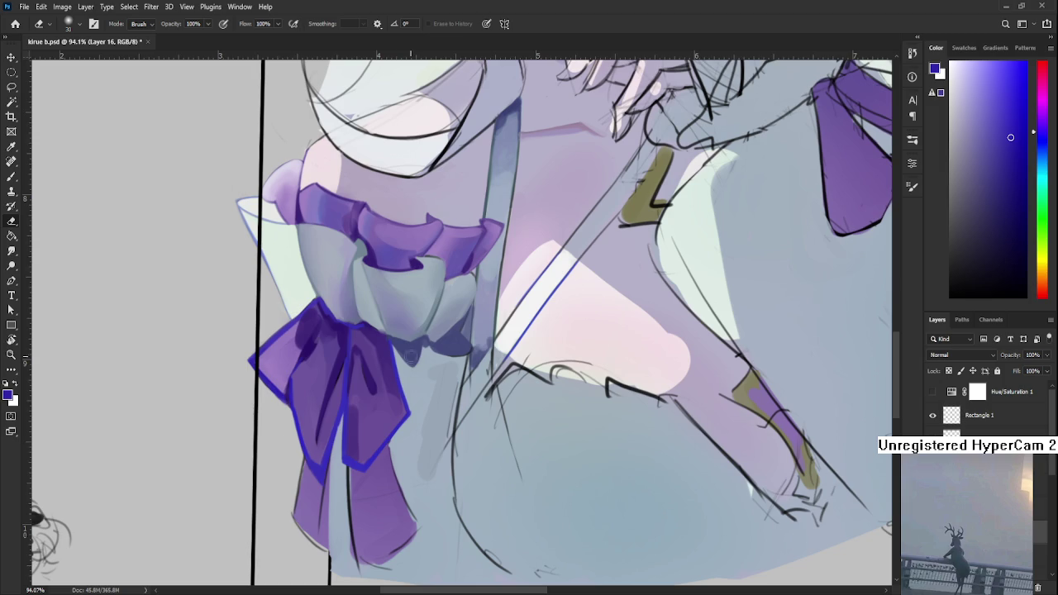
key(r)
mouse_move(355, 378)
mouse_down()
mouse_move(362, 391)
mouse_move(373, 366)
mouse_move(398, 388)
mouse_move(291, 464)
mouse_move(283, 441)
mouse_up()
key(b)
drag(322, 496, 280, 409)
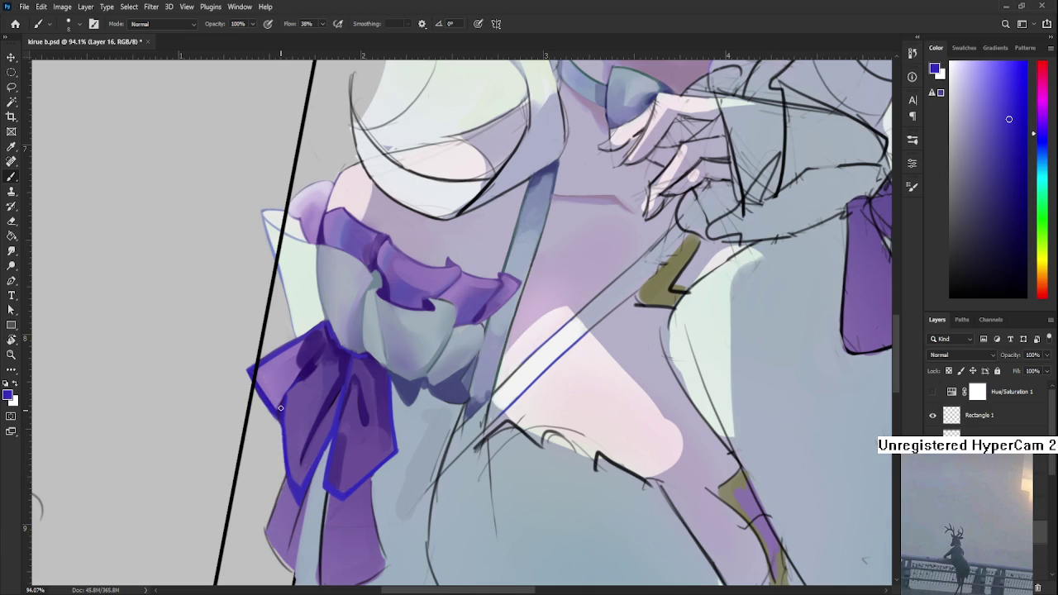
Step: Sample lighter and bluer purples along the bow's lower tail, then fit the canvas in view
alt+click(289, 432)
alt+click(291, 439)
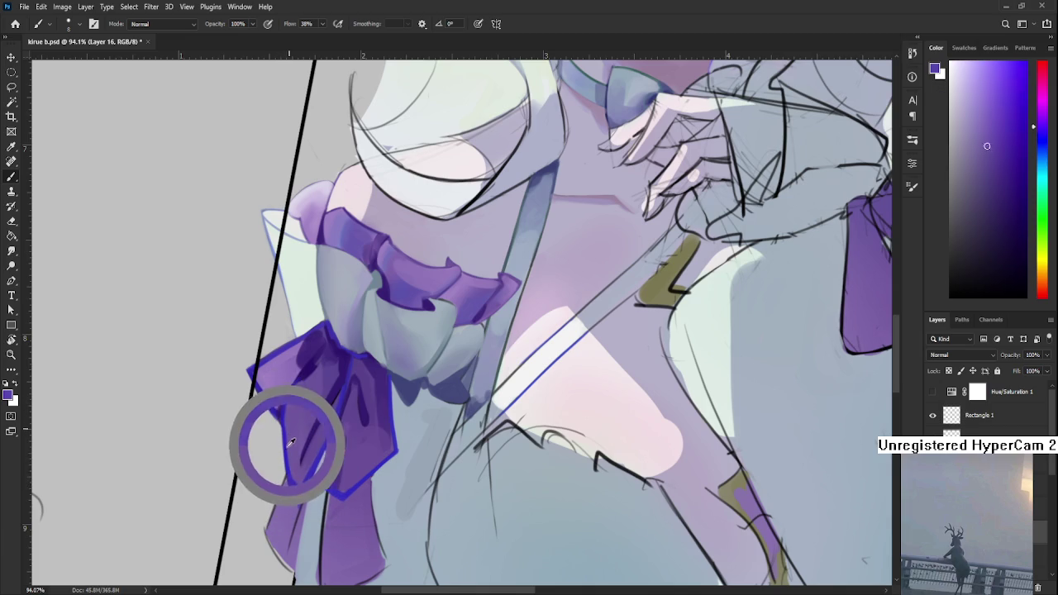
alt+click(295, 422)
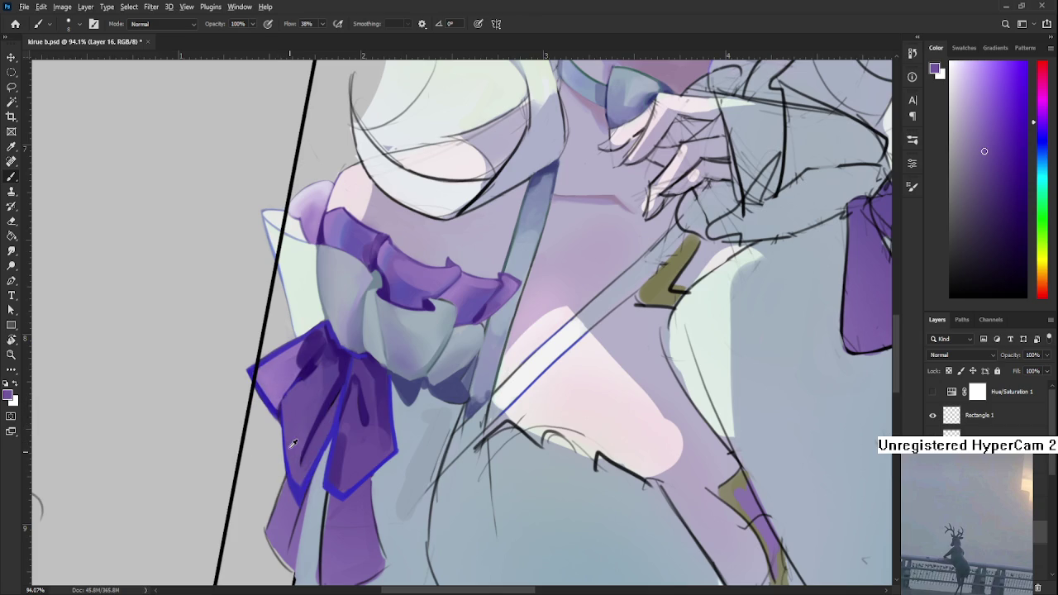
alt+click(282, 405)
alt+click(288, 471)
alt+click(291, 468)
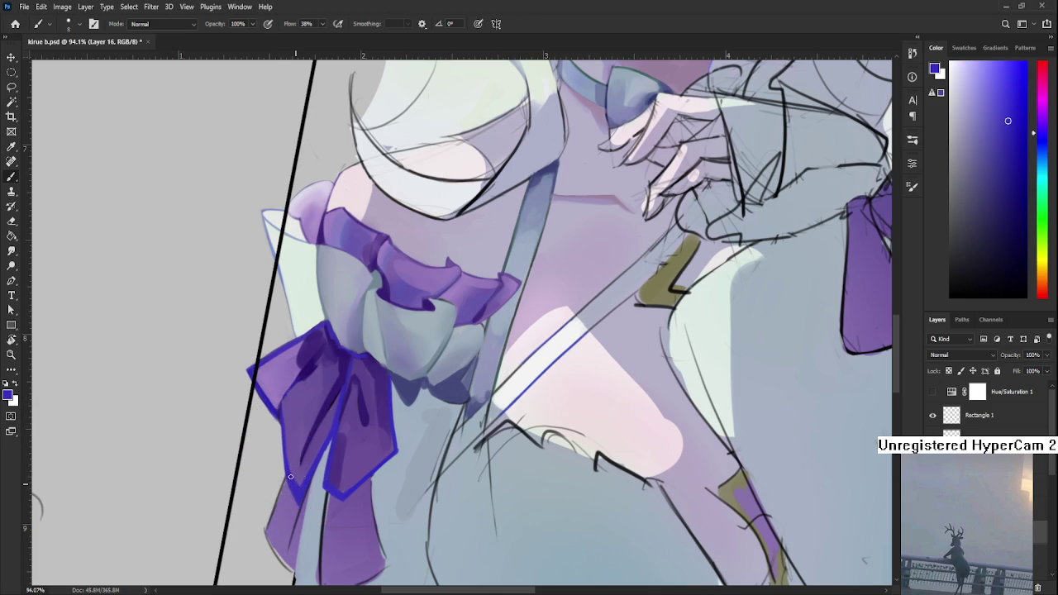
alt+click(293, 471)
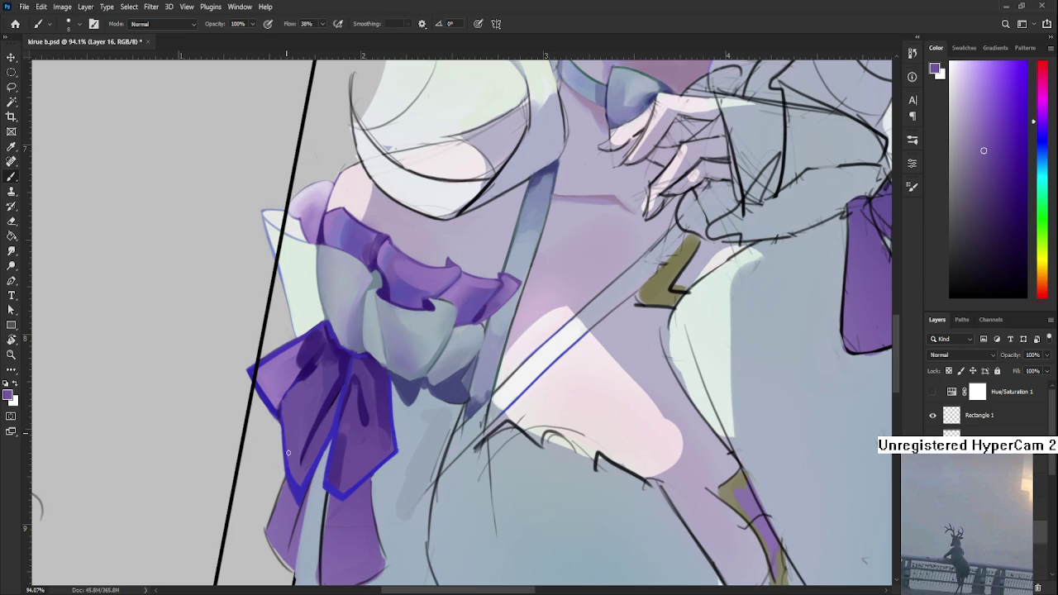
key(ctrl+0)
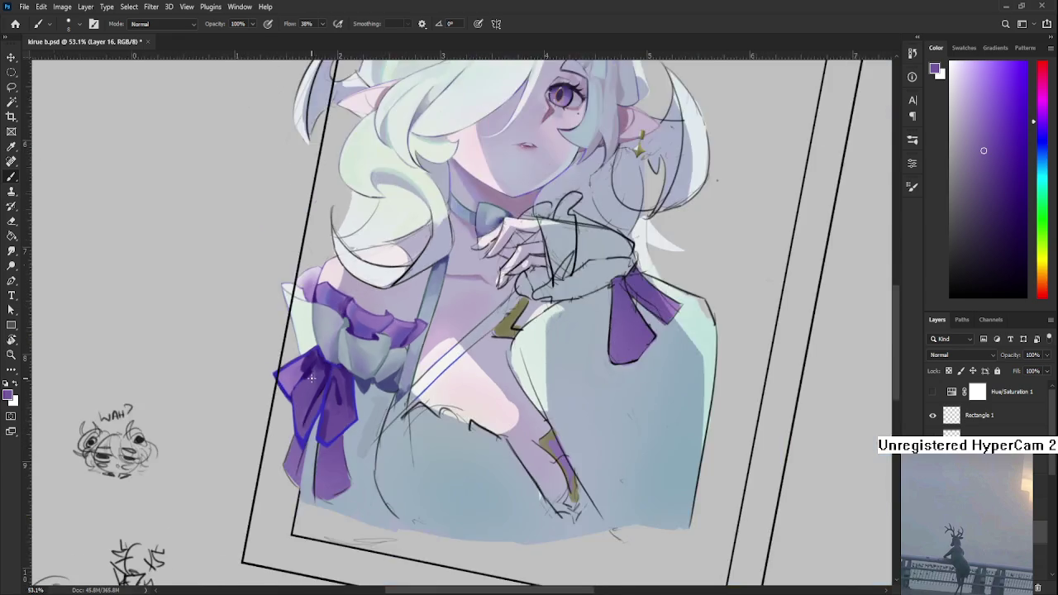
Step: Turn the canvas upright, zoom in, and choose a blue paint colour
key(r)
drag(363, 462, 386, 444)
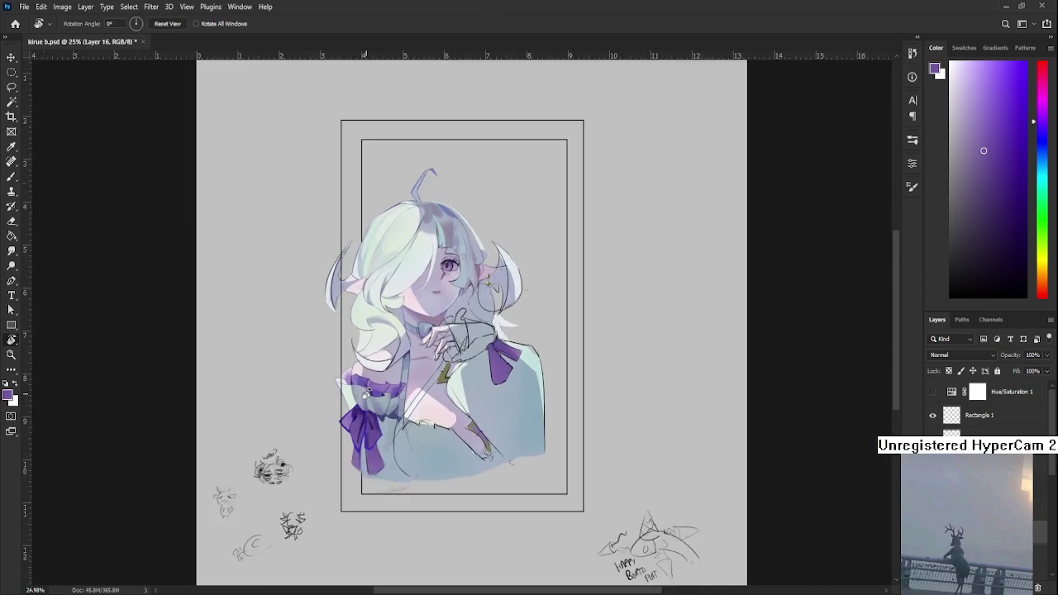
scroll(386, 443, up, 10)
key(b)
scroll(392, 437, up, 5)
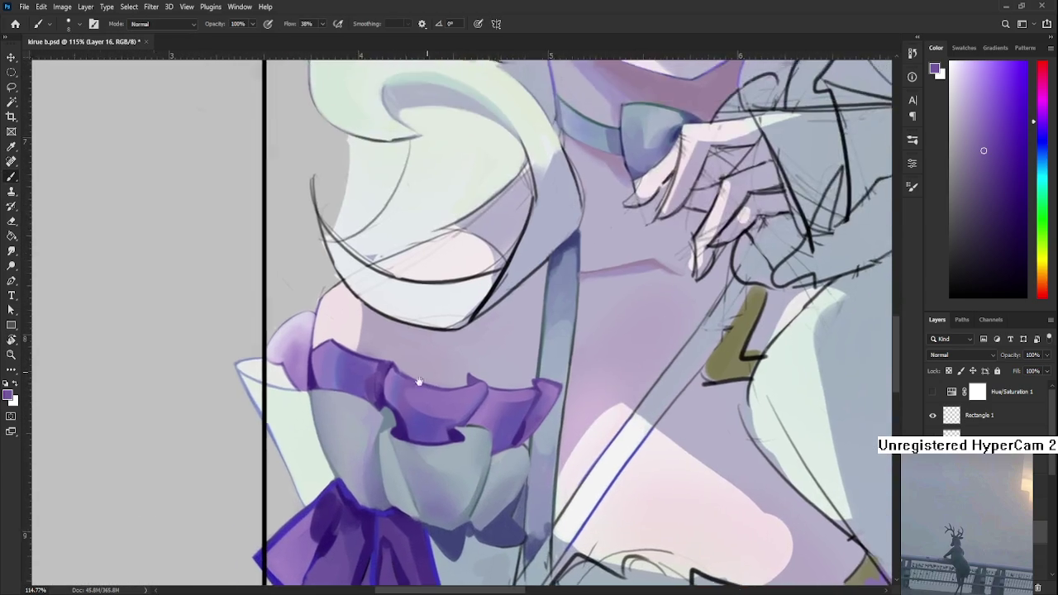
scroll(395, 429, up, 5)
scroll(398, 421, up, 5)
scroll(400, 409, up, 3)
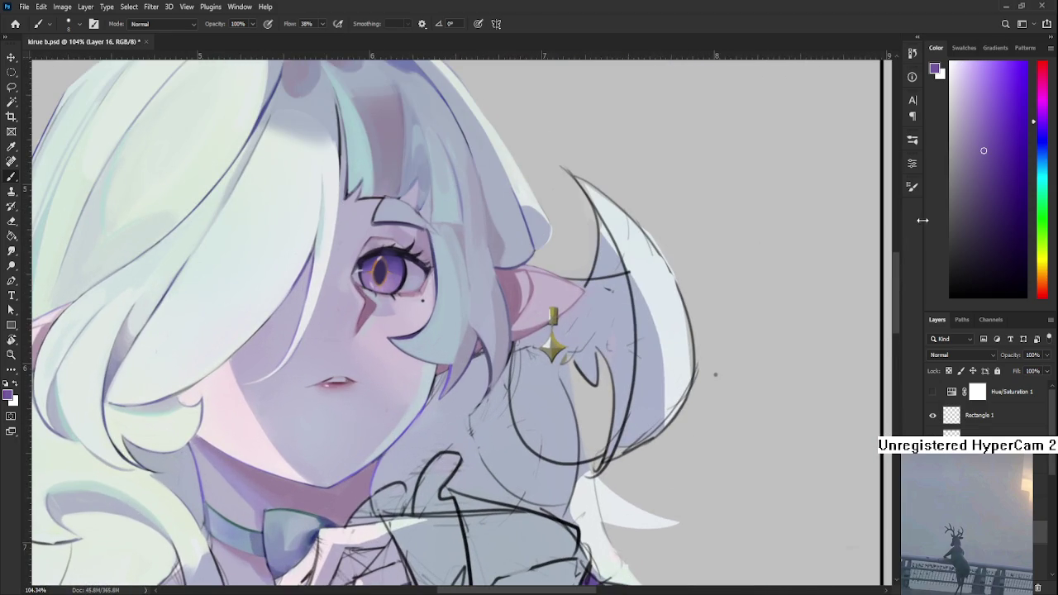
click(1033, 139)
click(1024, 103)
drag(185, 496, 306, 373)
mouse_move(240, 578)
mouse_down()
mouse_move(306, 376)
mouse_move(340, 313)
mouse_move(364, 392)
mouse_up()
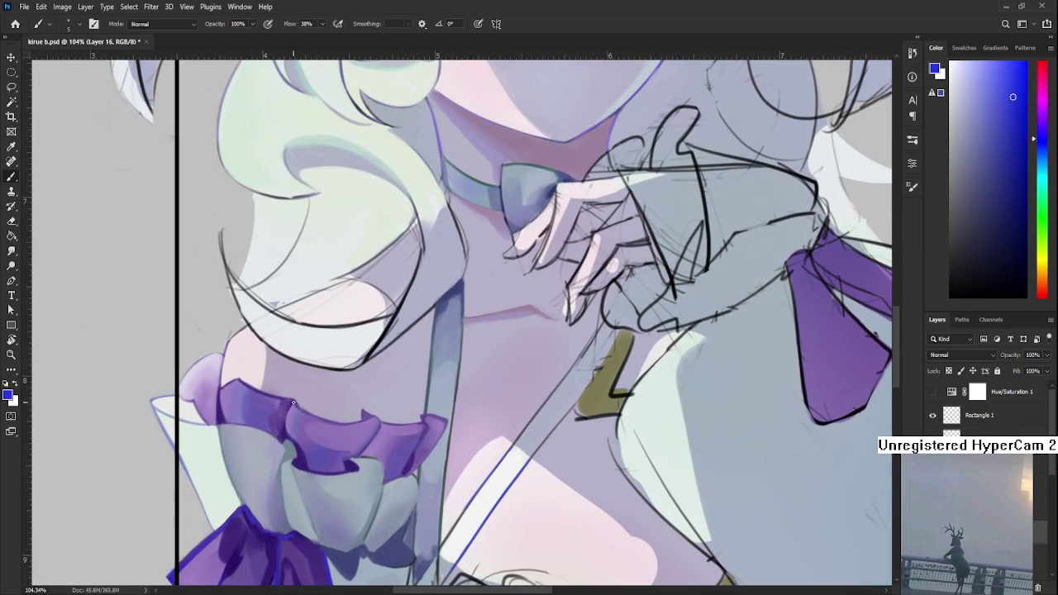
Step: Brush thin blue rim lines along the ruffle's left and top edges
drag(287, 435, 291, 405)
drag(361, 413, 354, 398)
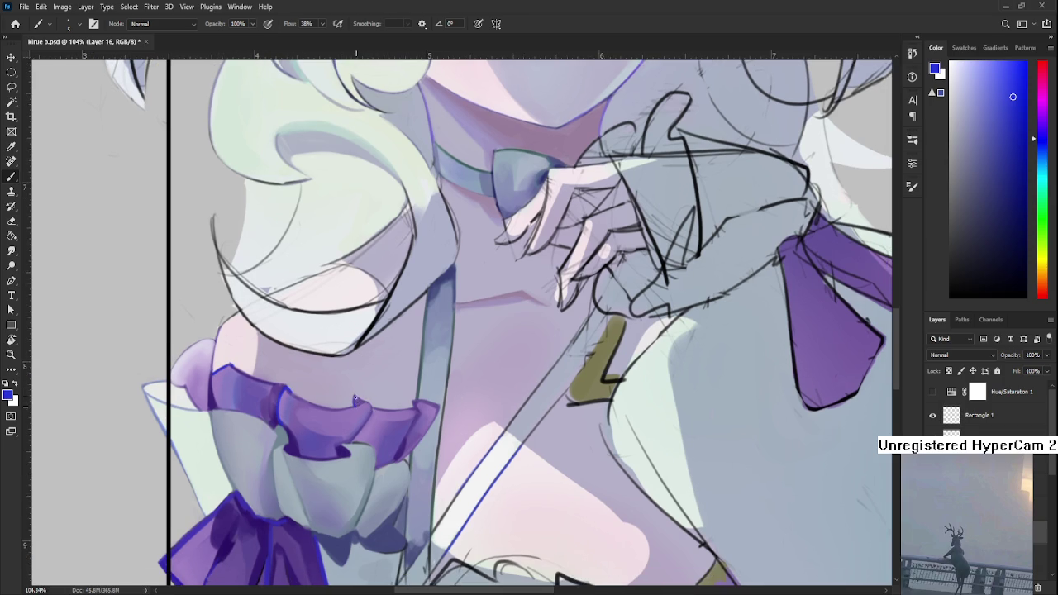
mouse_move(413, 403)
mouse_down()
mouse_move(429, 404)
mouse_move(398, 410)
mouse_up()
scroll(366, 370, down, 5)
scroll(368, 405, down, 4)
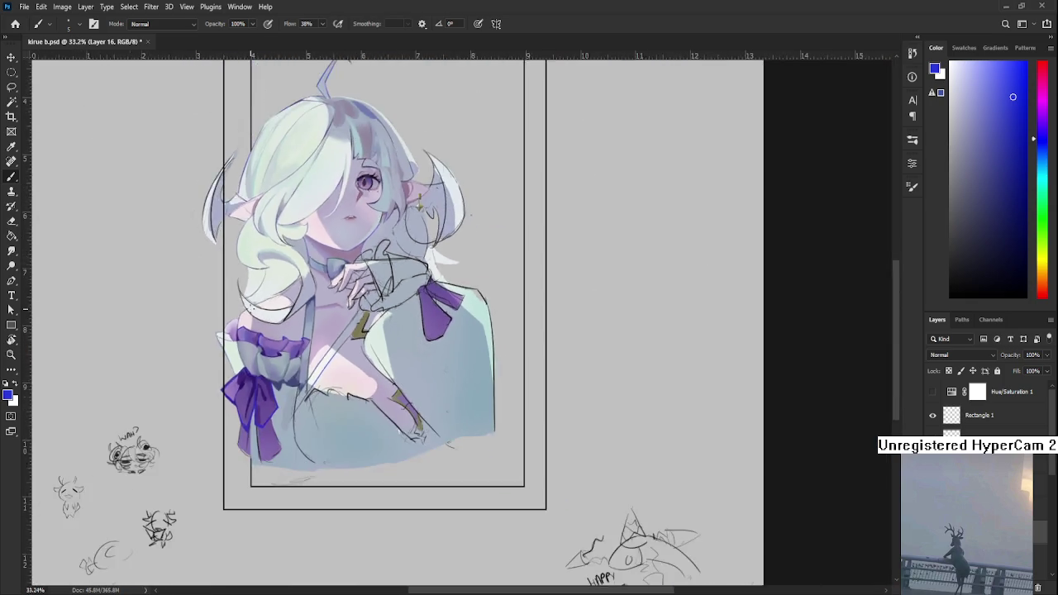
scroll(370, 438, down, 3)
scroll(369, 447, up, 3)
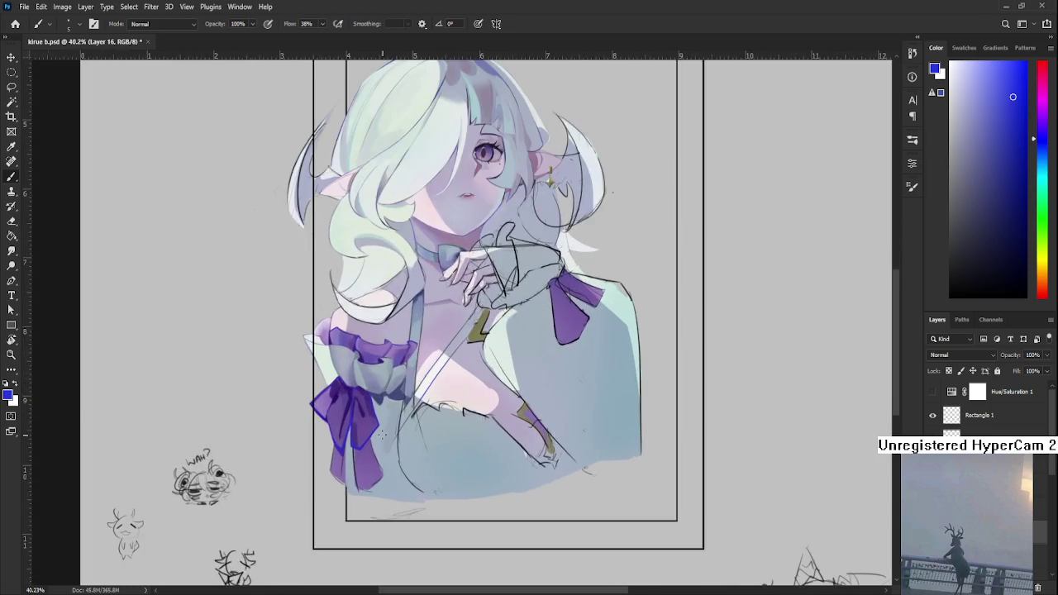
scroll(369, 504, up, 2)
scroll(368, 507, down, 3)
scroll(388, 446, down, 4)
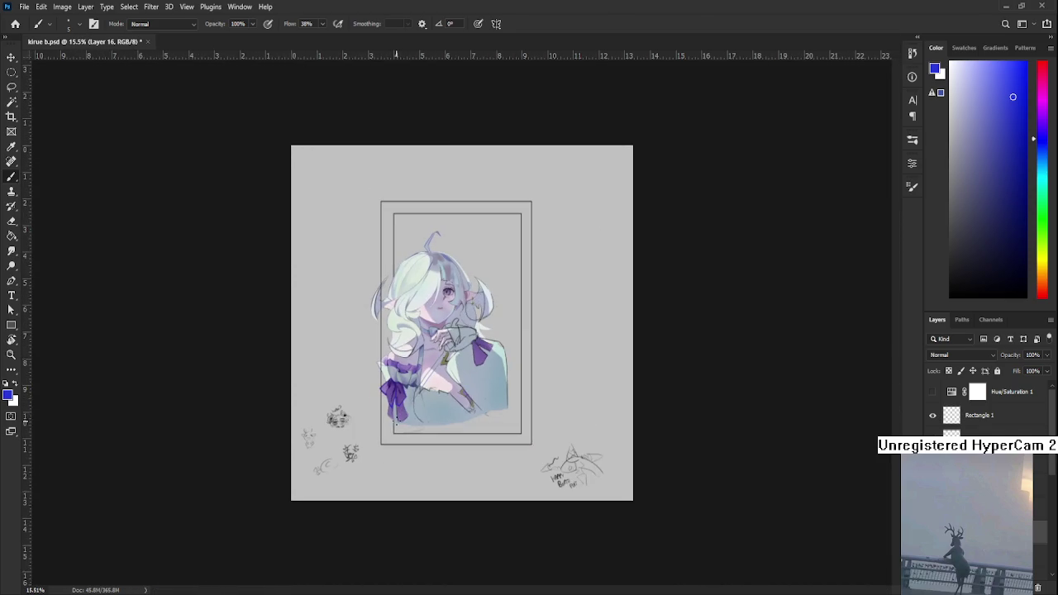
scroll(418, 404, up, 3)
scroll(416, 412, up, 3)
scroll(412, 421, up, 2)
scroll(421, 430, up, 2)
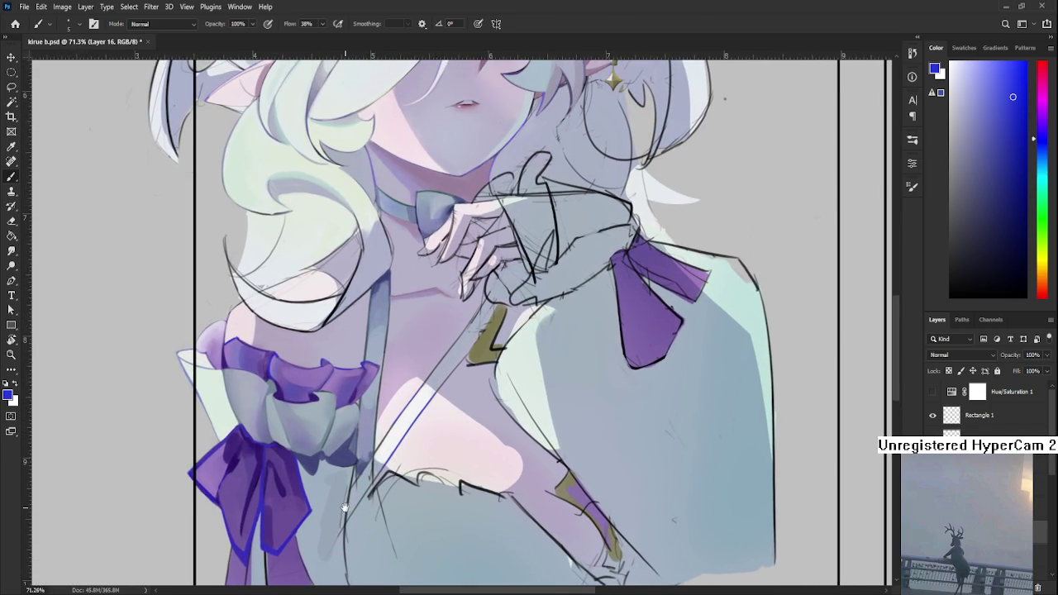
scroll(346, 509, down, 4)
Step: Enlarge the brush to size 30 and sample light blue-greys near the strap
alt+click(362, 419)
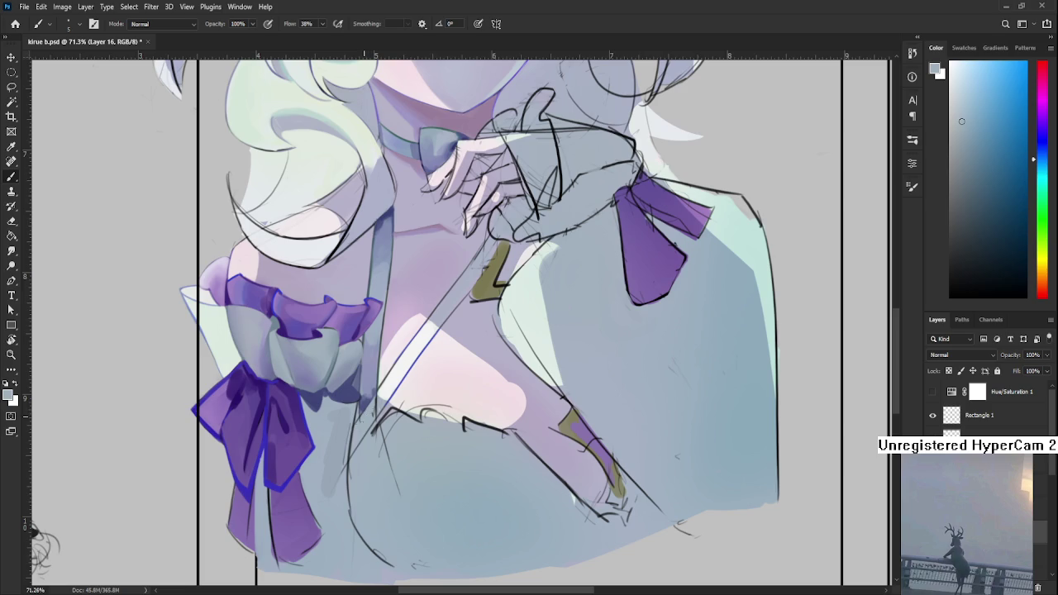
alt+click(371, 410)
key(bracketright)
key(bracketright)
key(bracketright)
alt+click(364, 407)
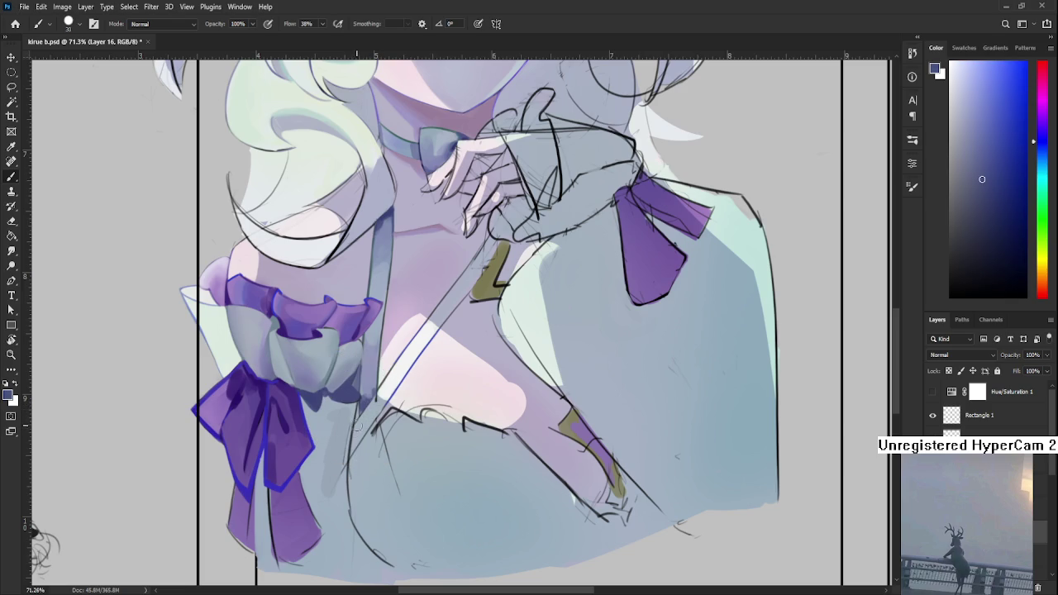
alt+click(355, 443)
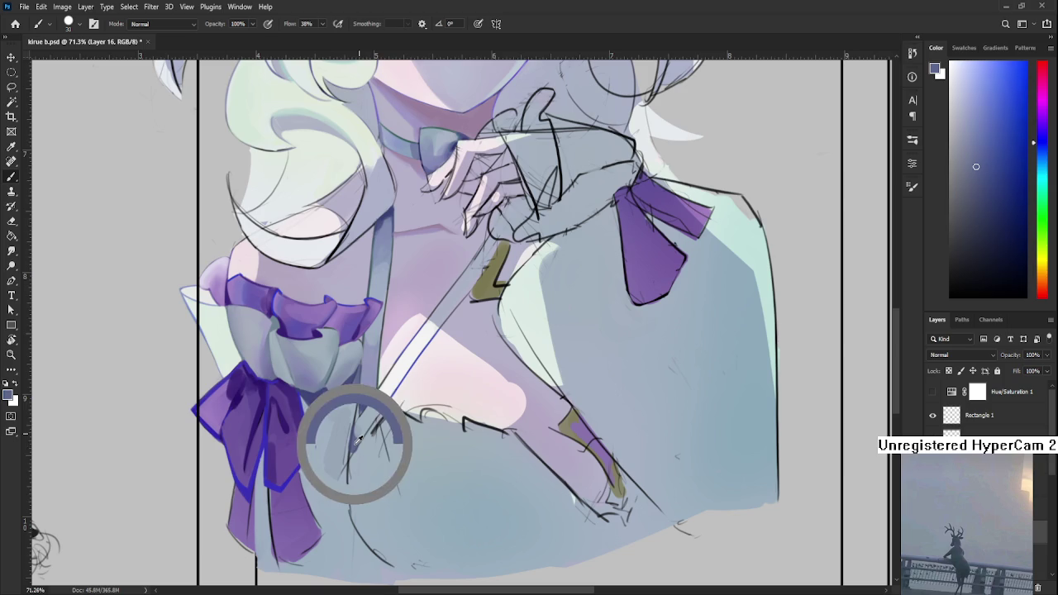
alt+click(372, 403)
alt+click(373, 411)
alt+click(369, 417)
alt+click(369, 418)
alt+click(357, 428)
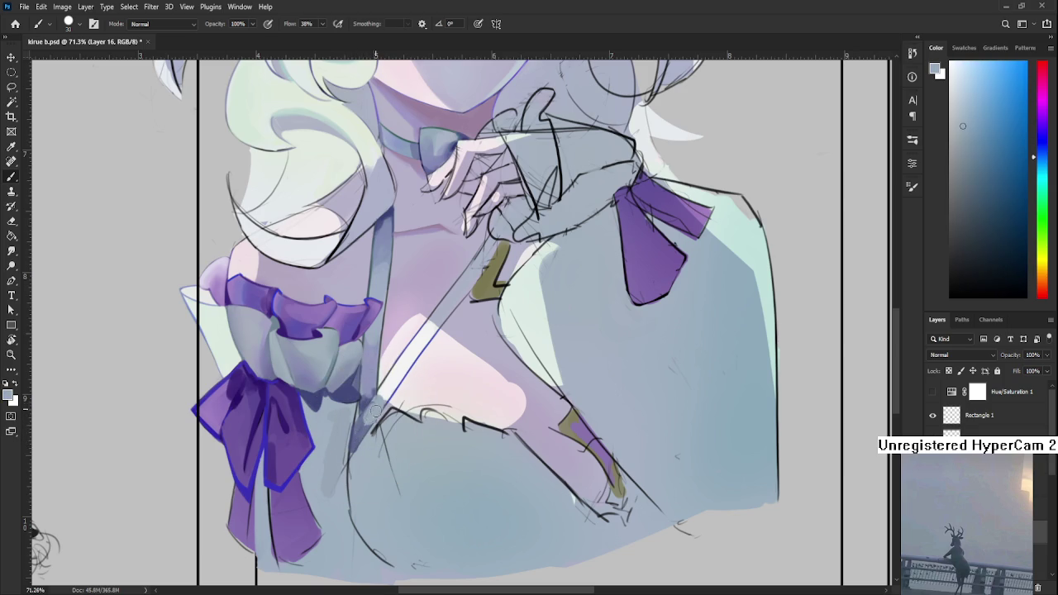
alt+click(371, 419)
Step: Sample a darker colour, shrink the brush to about 8, and darken the strap's edge
scroll(377, 398, down, 2)
scroll(376, 397, down, 3)
scroll(374, 363, up, 3)
scroll(373, 349, up, 2)
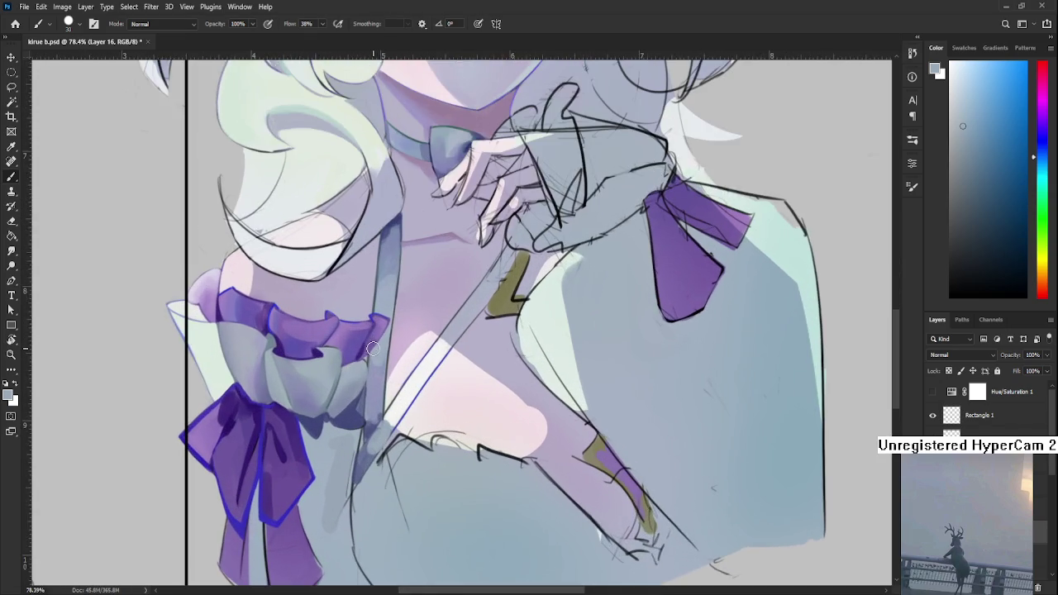
drag(372, 349, 394, 413)
alt+click(413, 289)
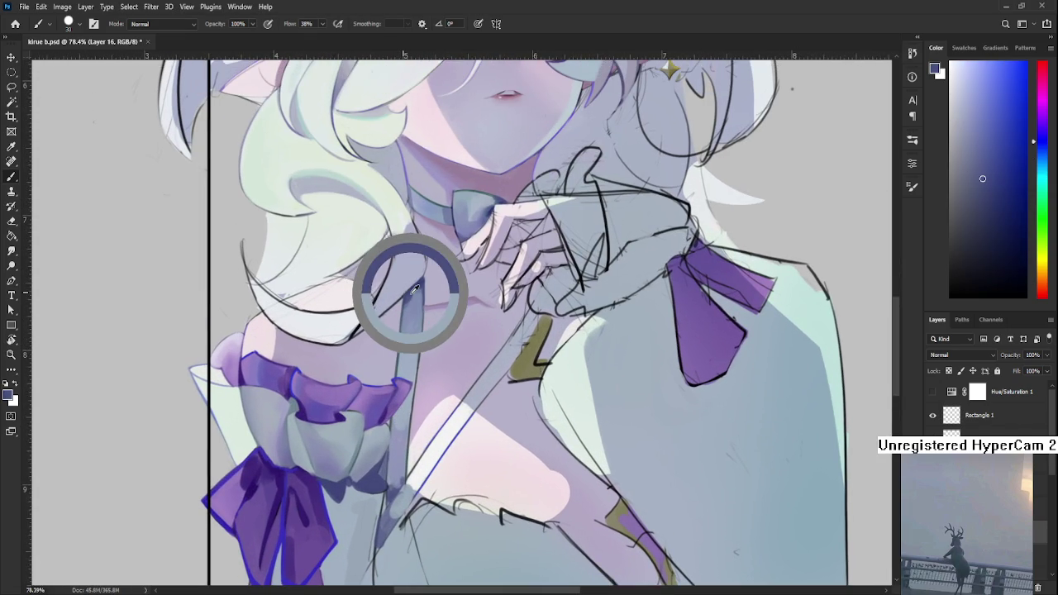
alt+click(378, 460)
drag(380, 500, 393, 471)
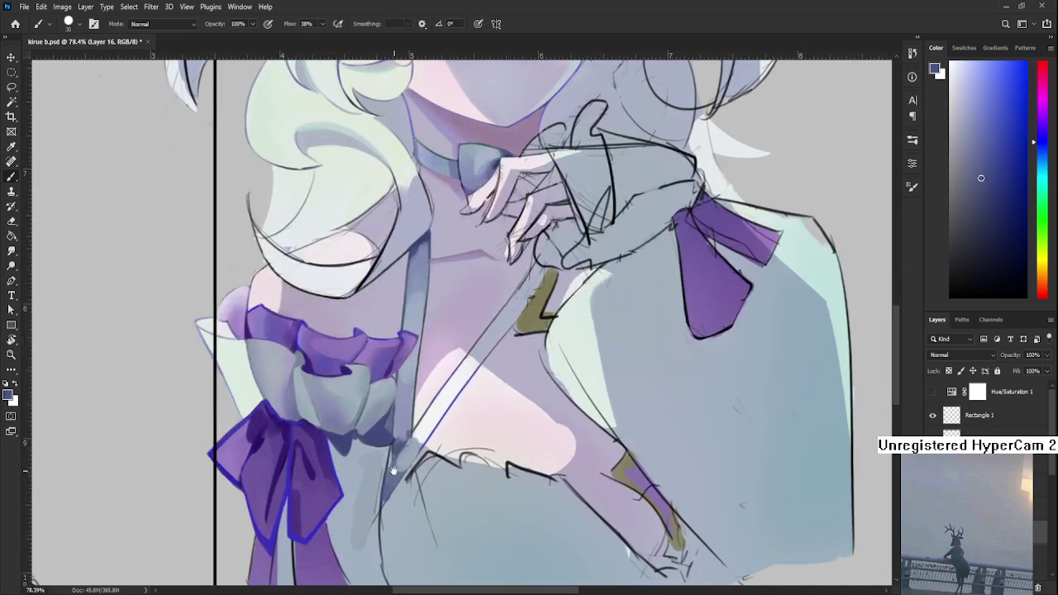
key(bracketleft)
key(bracketleft)
key(bracketleft)
drag(384, 475, 385, 496)
scroll(384, 411, down, 5)
mouse_move(370, 367)
mouse_down()
mouse_move(402, 470)
mouse_move(362, 429)
mouse_up()
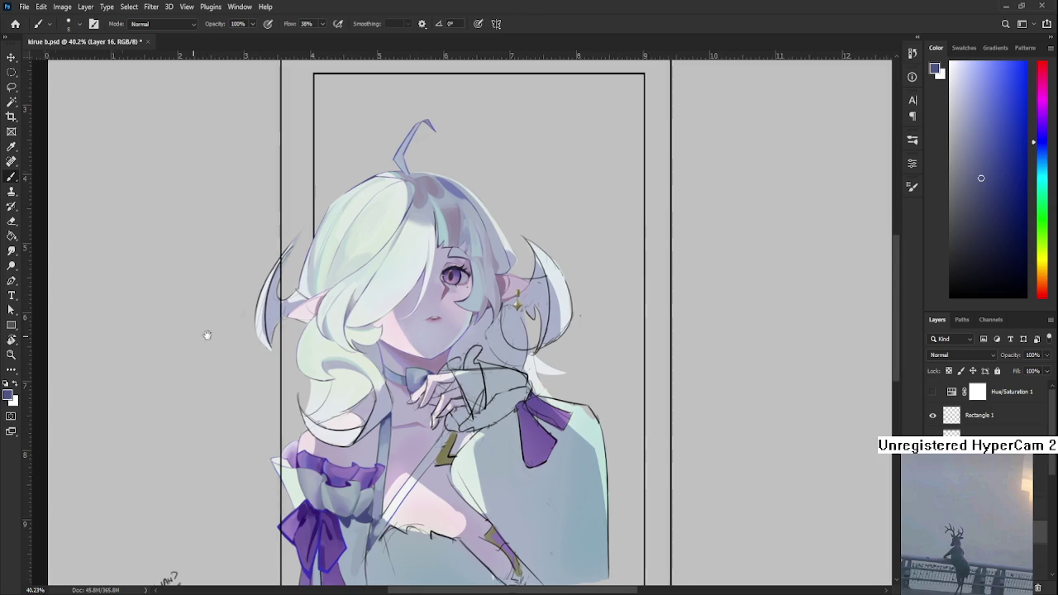
Step: Pan left and hand-write 'DINNER' with 'BRB' beneath it in blue beside the figure
drag(194, 335, 224, 324)
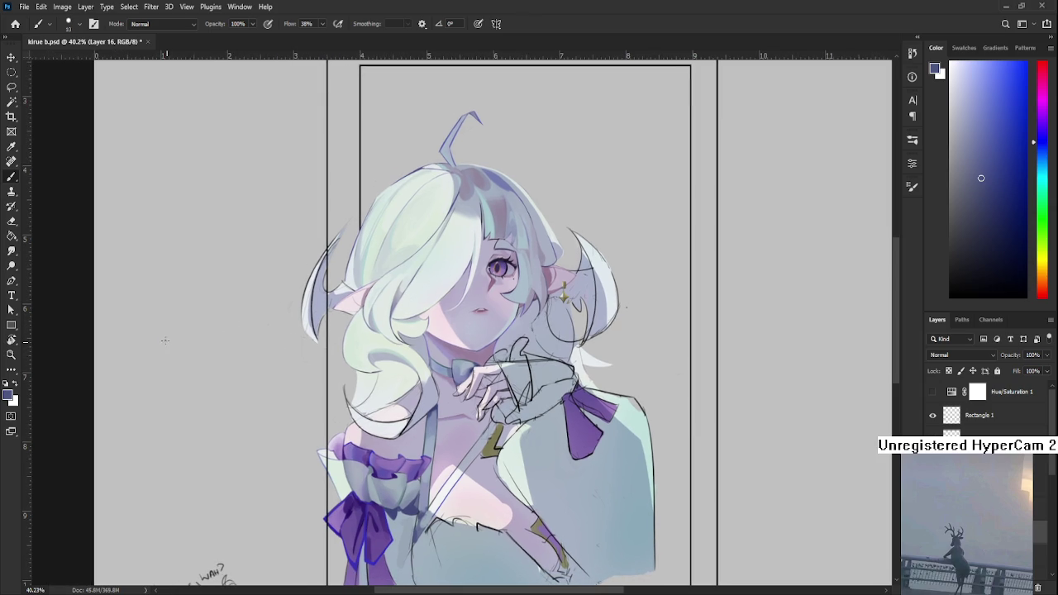
mouse_move(157, 333)
mouse_down()
mouse_move(171, 371)
mouse_move(204, 336)
mouse_move(217, 330)
mouse_move(222, 342)
mouse_move(229, 325)
mouse_move(242, 327)
mouse_up()
drag(242, 327, 253, 336)
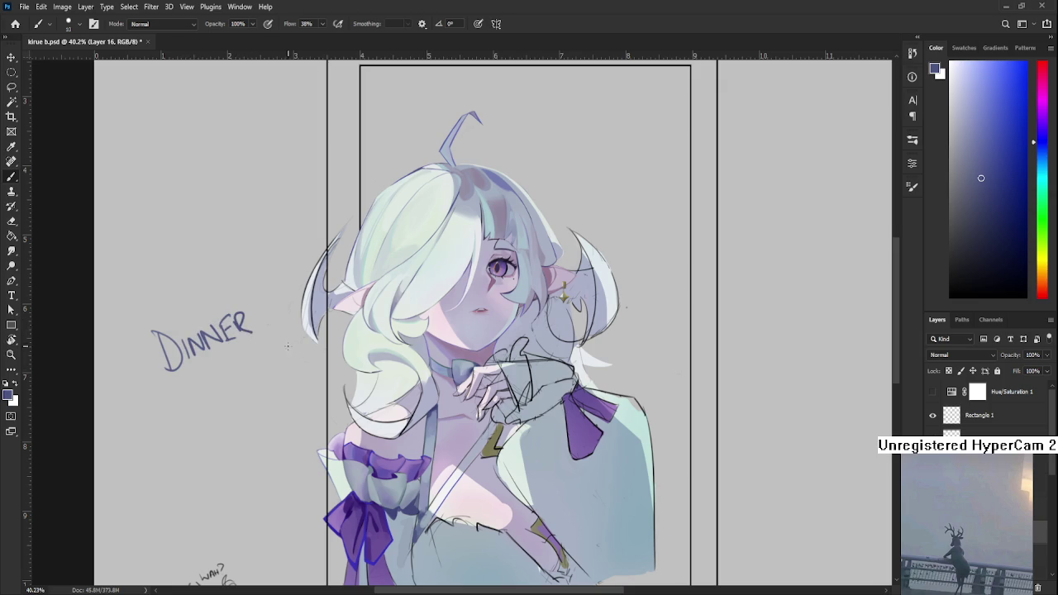
mouse_move(201, 377)
mouse_down()
mouse_move(205, 391)
mouse_move(236, 386)
mouse_up()
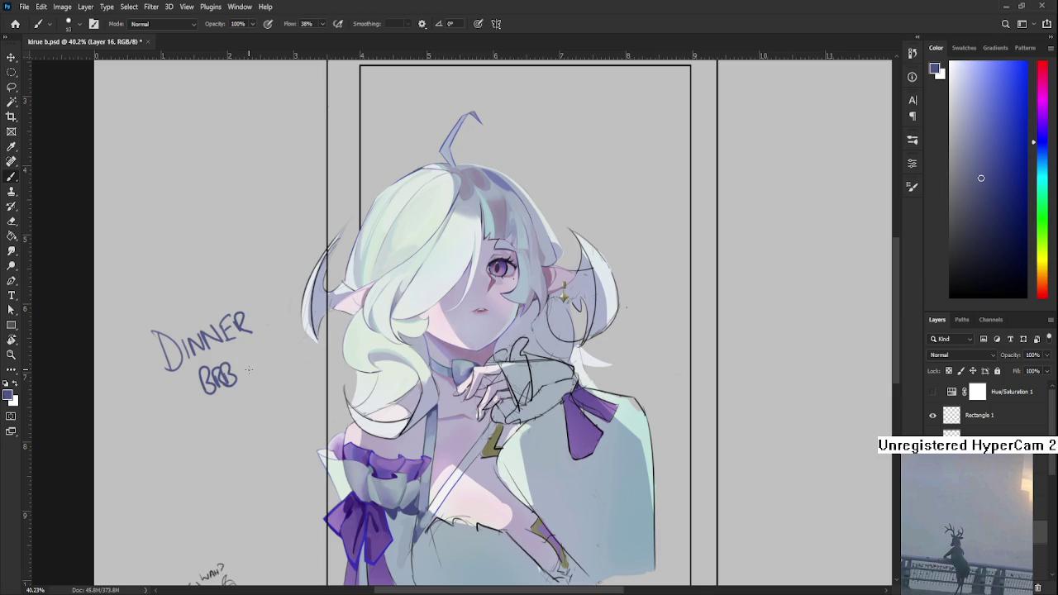